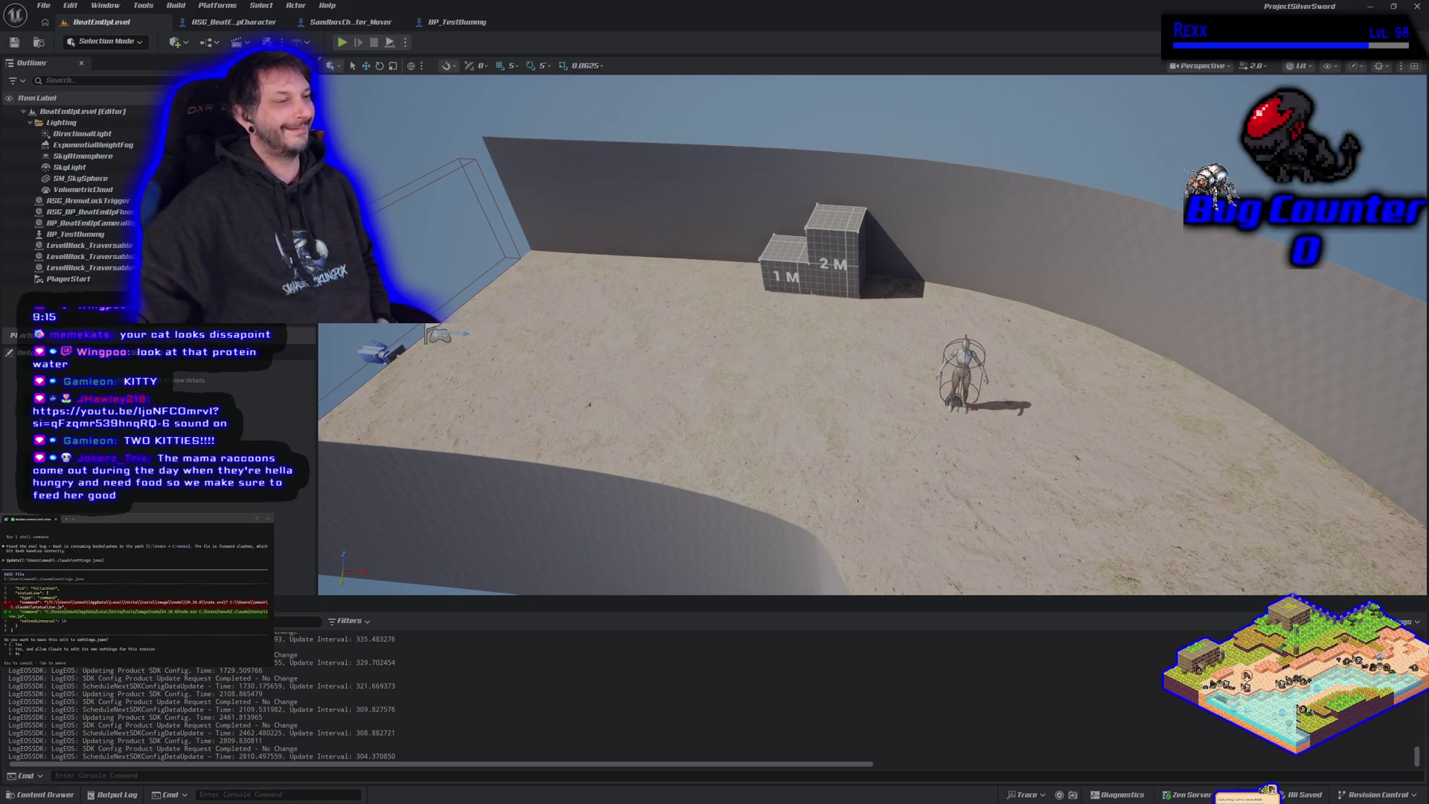
Step: Play the 'Real Gangster Raccoon steals cat food' video, like it to reach 50 likes, then minimize Chrome
{"action": "key", "text": "alt+Tab"}
{"action": "left_click", "coordinate": [736, 442]}
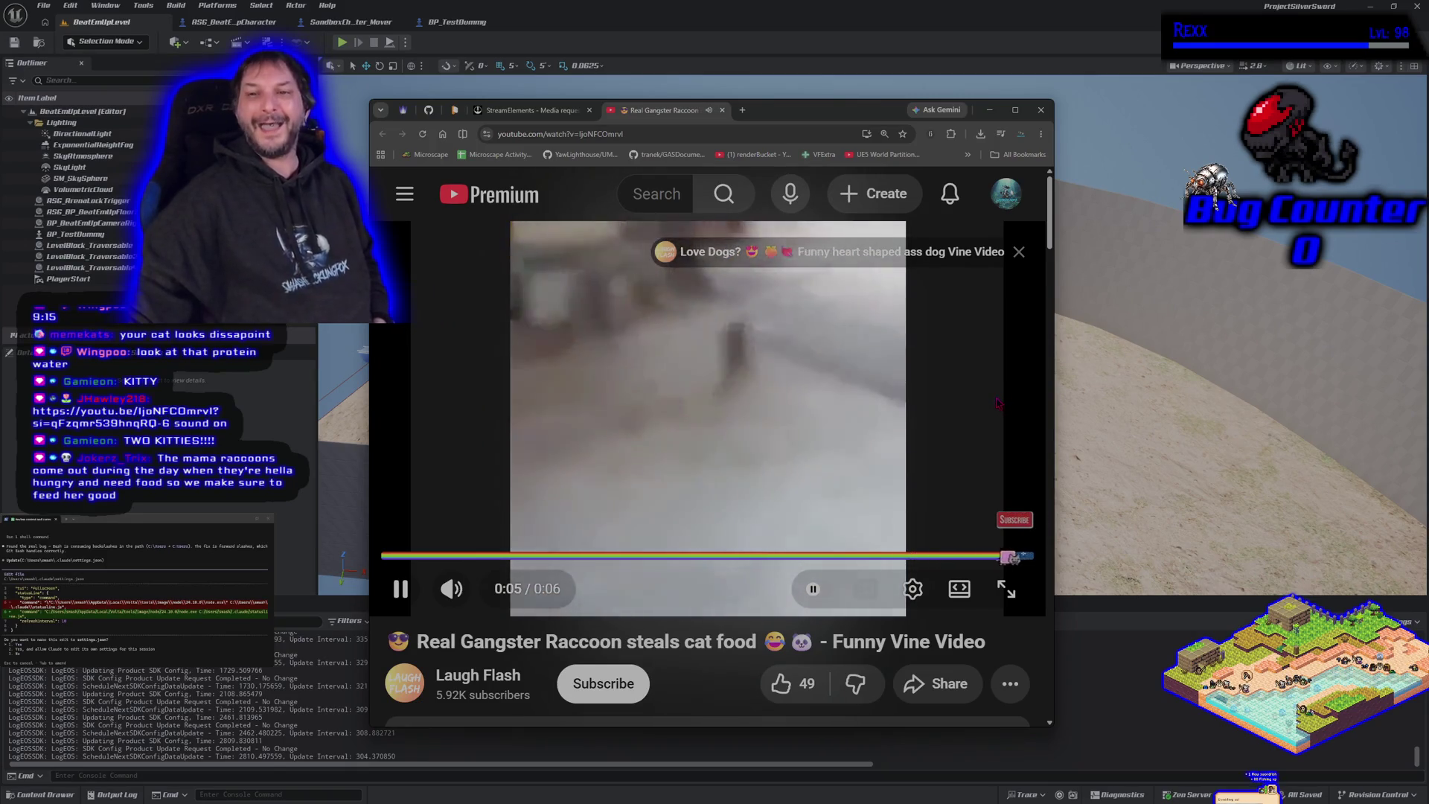
{"action": "left_click", "coordinate": [781, 684]}
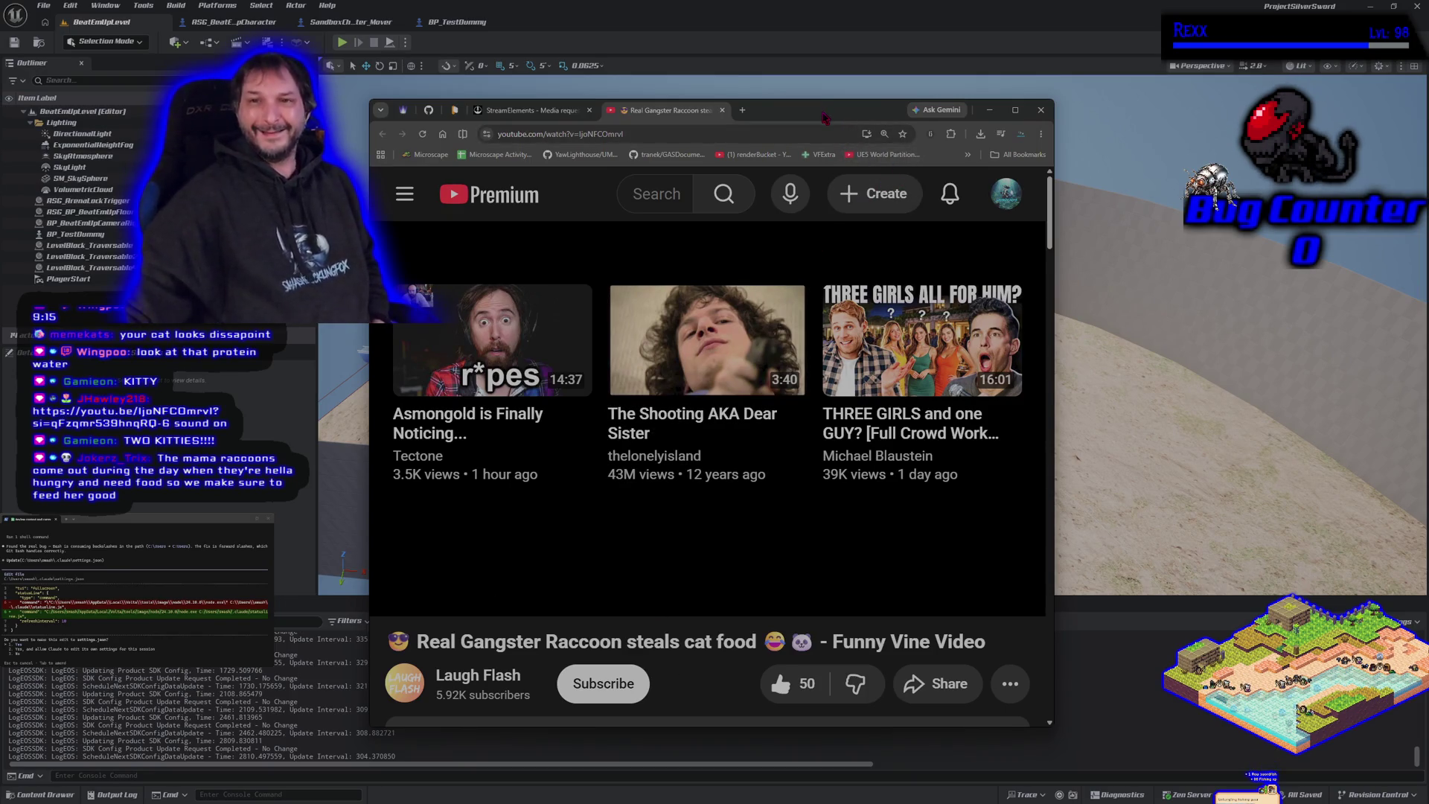
{"action": "left_click", "coordinate": [989, 109]}
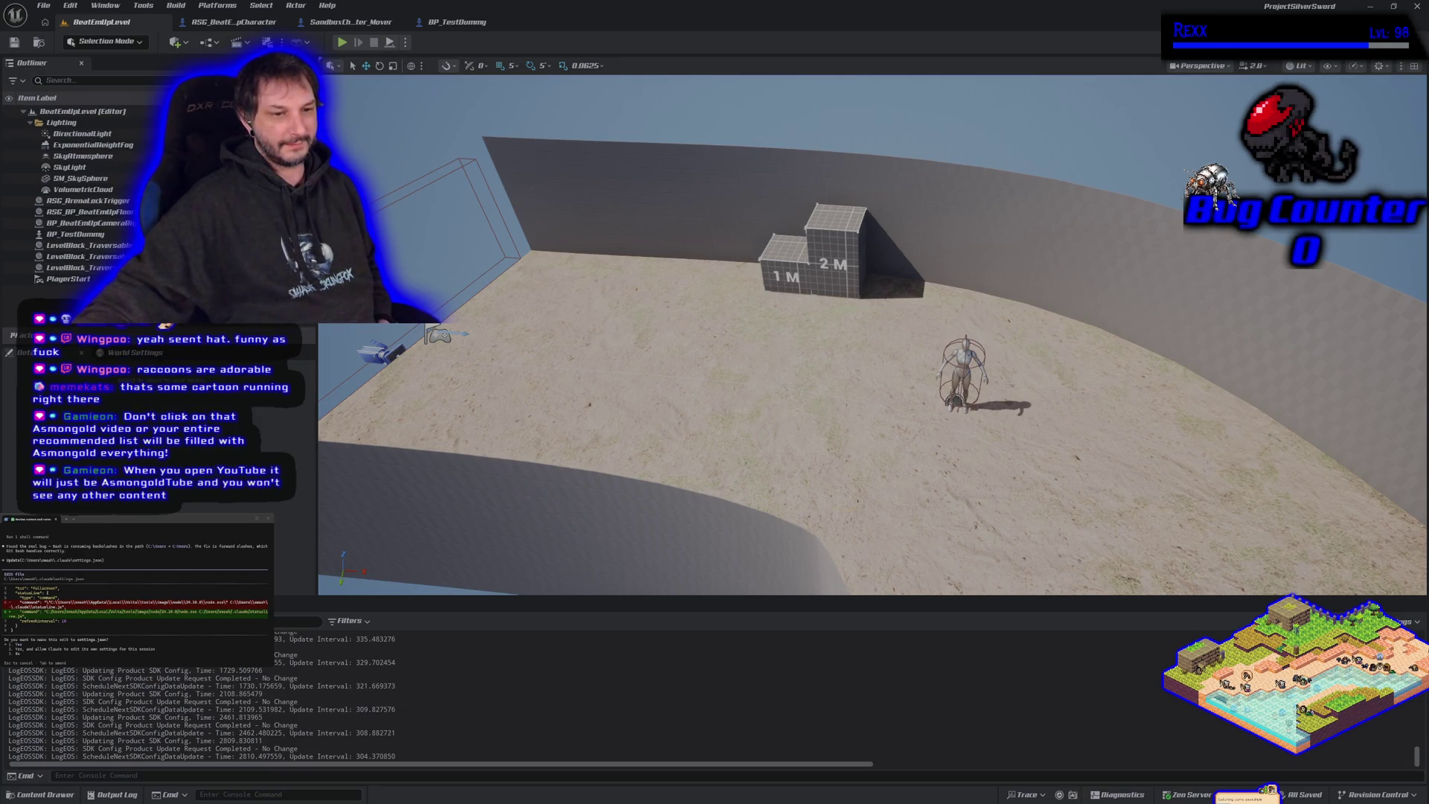
Step: Scroll through the YouTube home feed recommendations, then minimize the browser
{"action": "key", "text": "alt+Tab"}
{"action": "scroll", "coordinate": [796, 465], "scroll_direction": "down", "scroll_amount": 2}
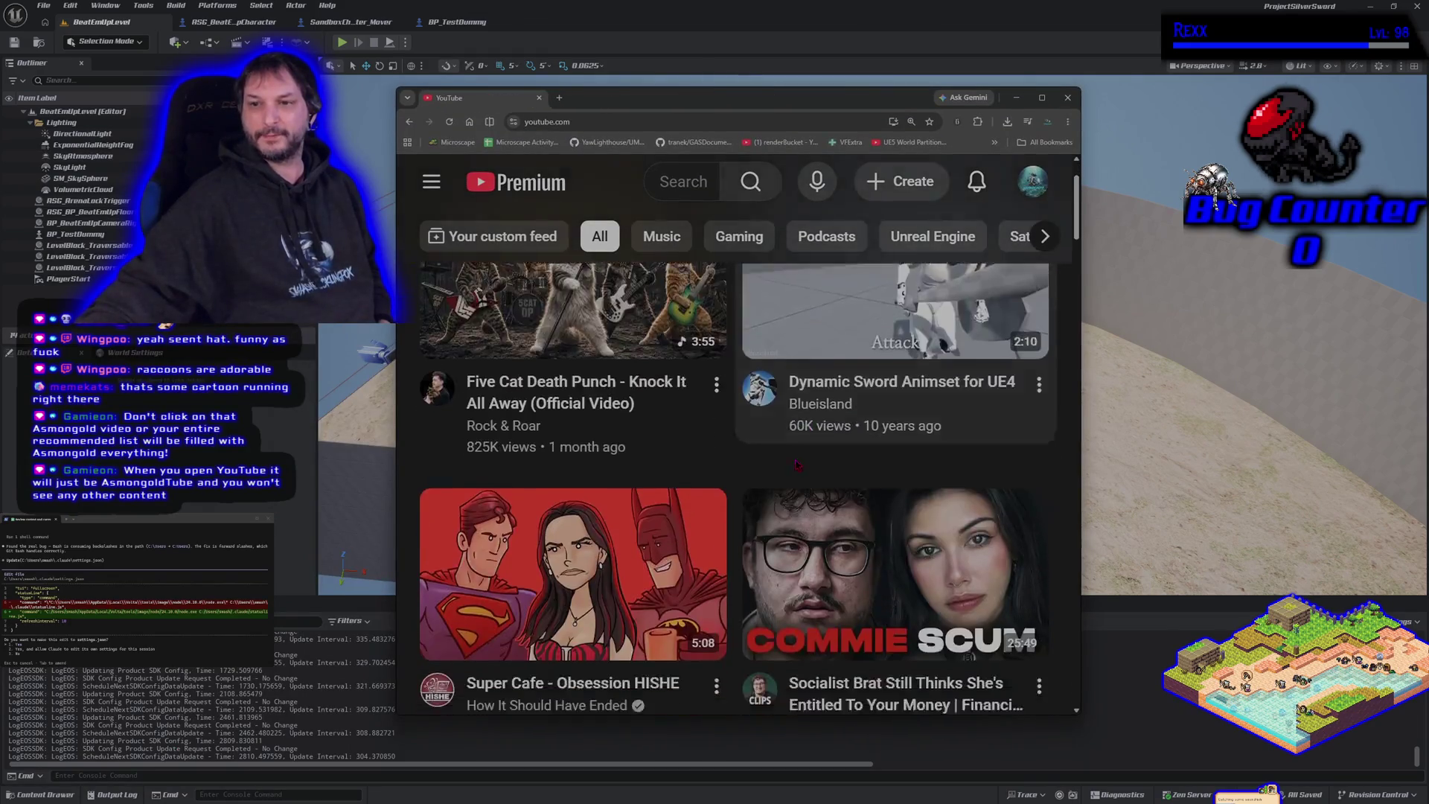
{"action": "scroll", "coordinate": [789, 467], "scroll_direction": "down", "scroll_amount": 10}
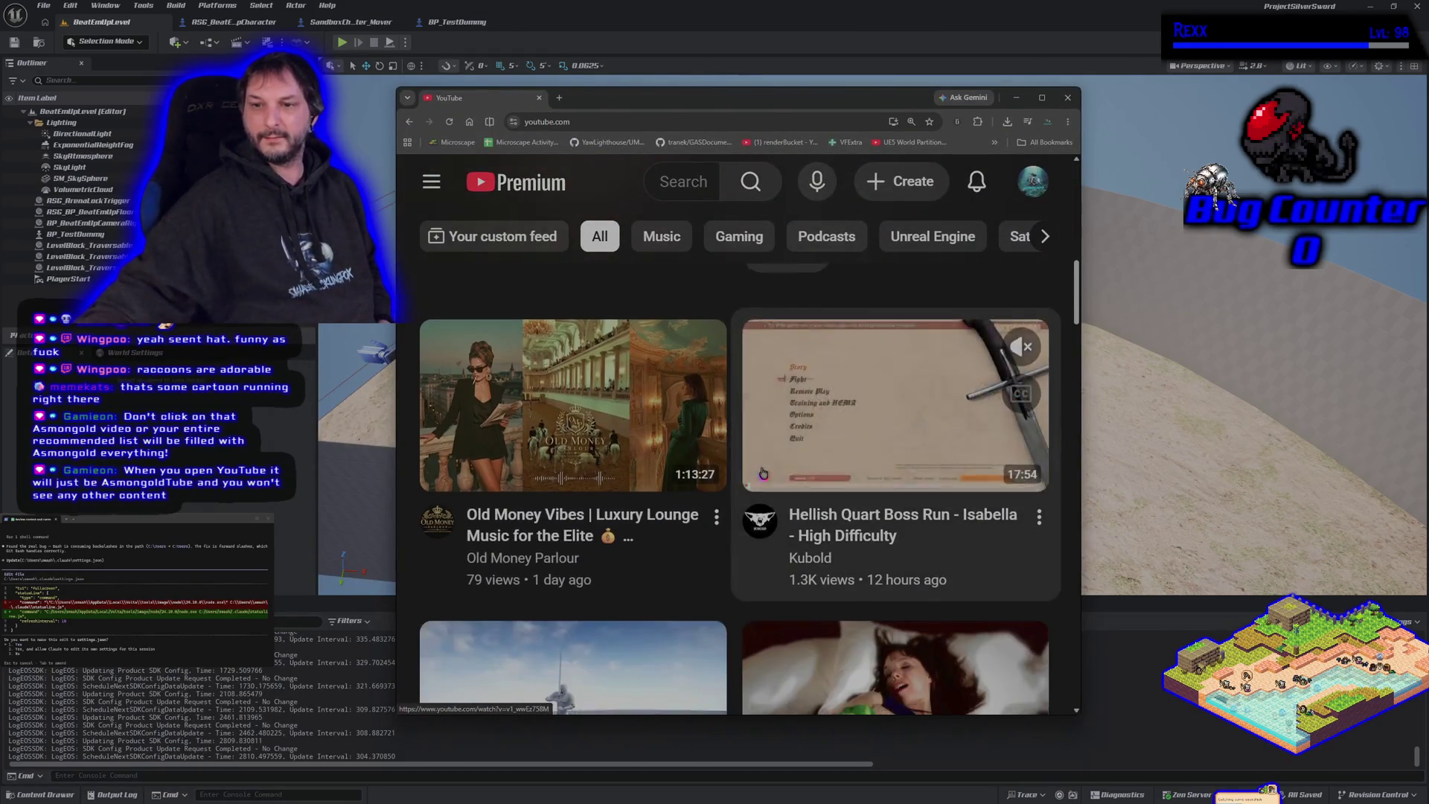
{"action": "scroll", "coordinate": [762, 474], "scroll_direction": "down", "scroll_amount": 9}
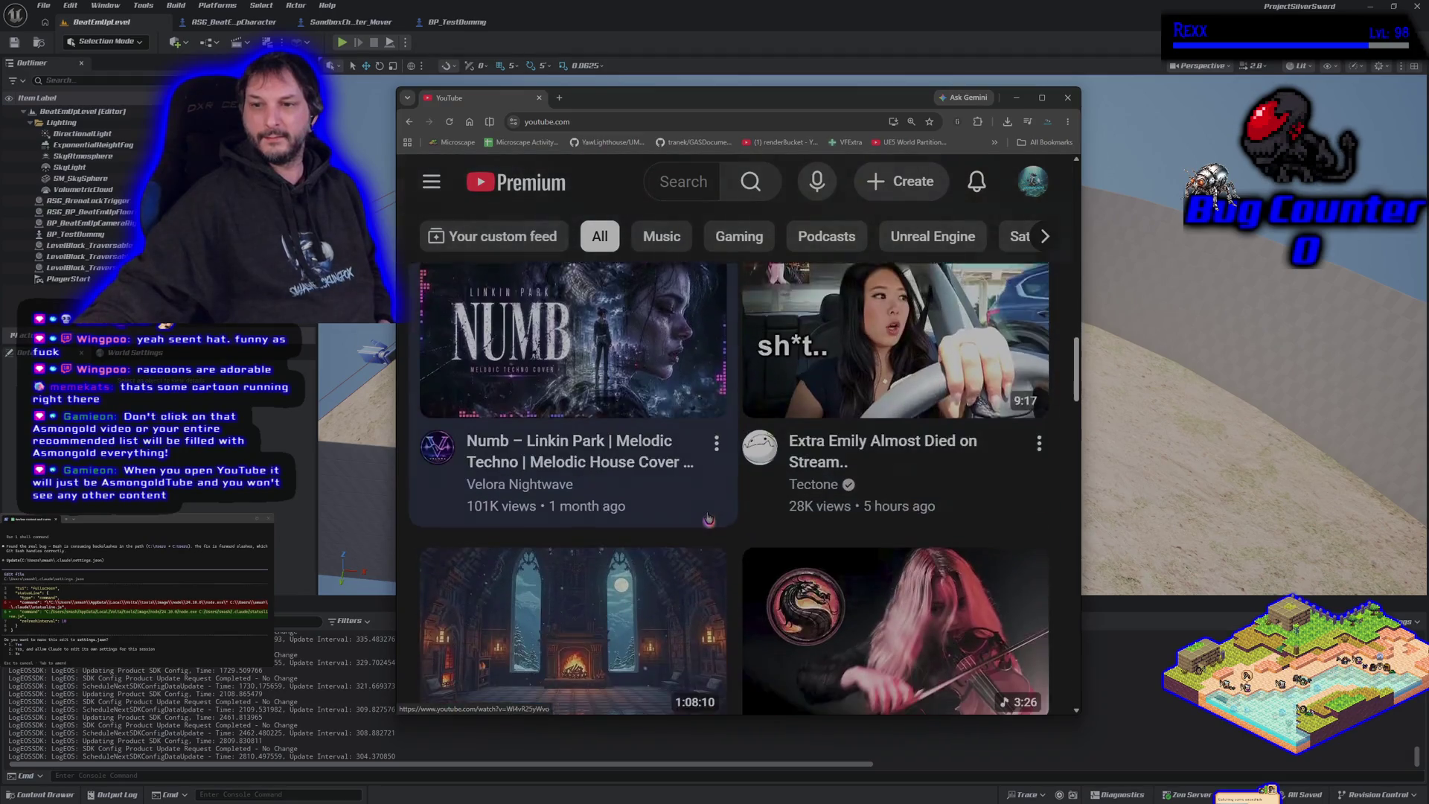
{"action": "scroll", "coordinate": [708, 518], "scroll_direction": "down", "scroll_amount": 13}
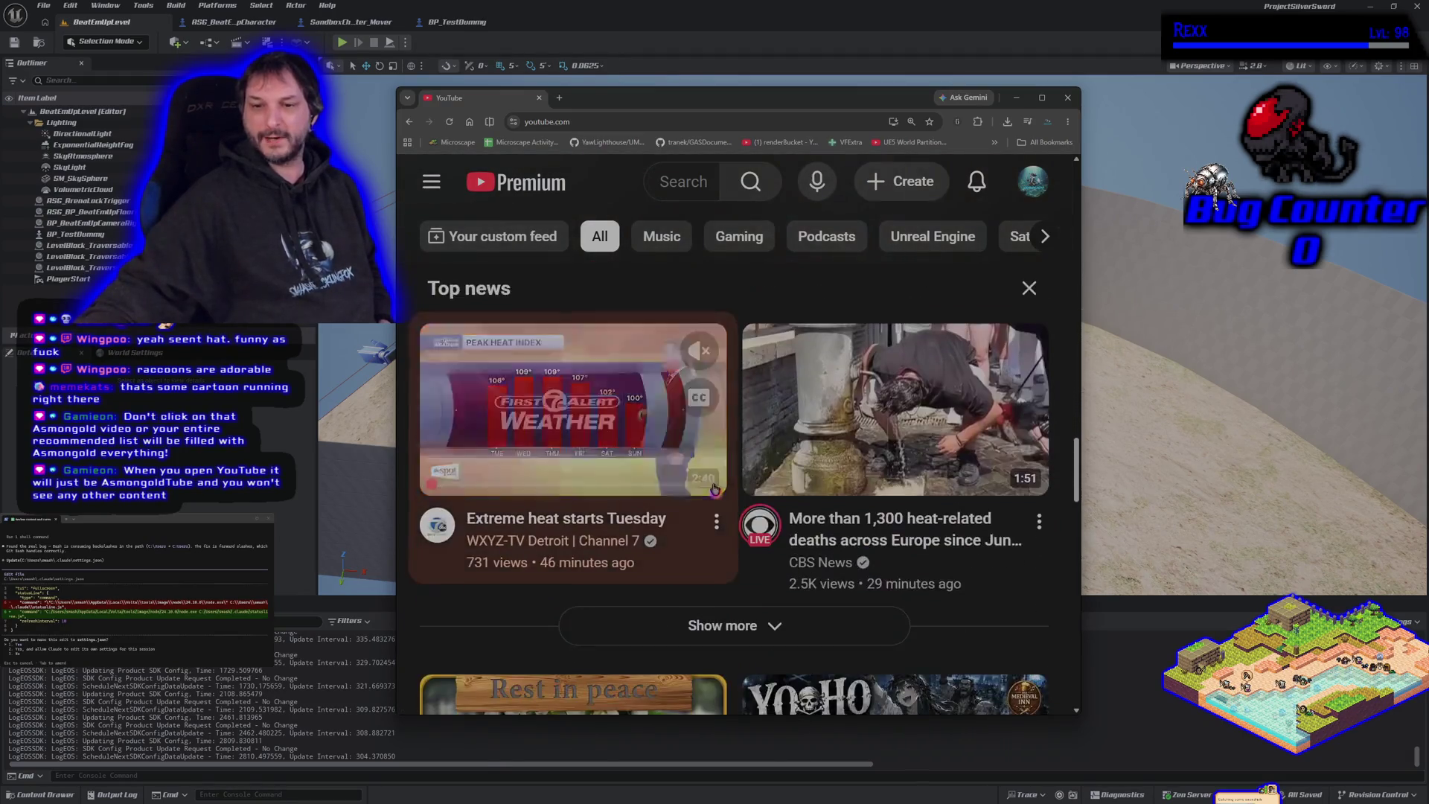
{"action": "scroll", "coordinate": [715, 489], "scroll_direction": "down", "scroll_amount": 10}
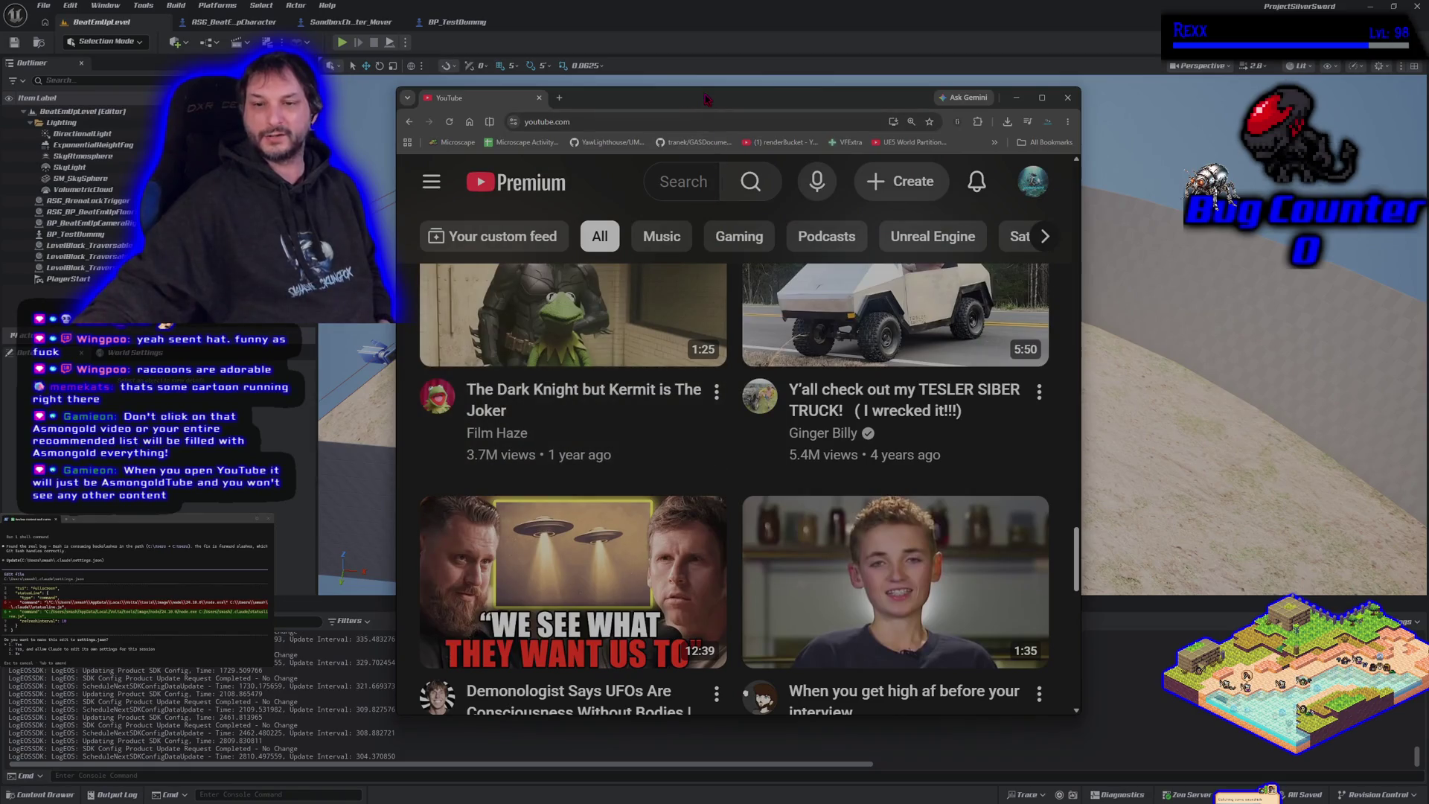
{"action": "key", "text": "super+Down"}
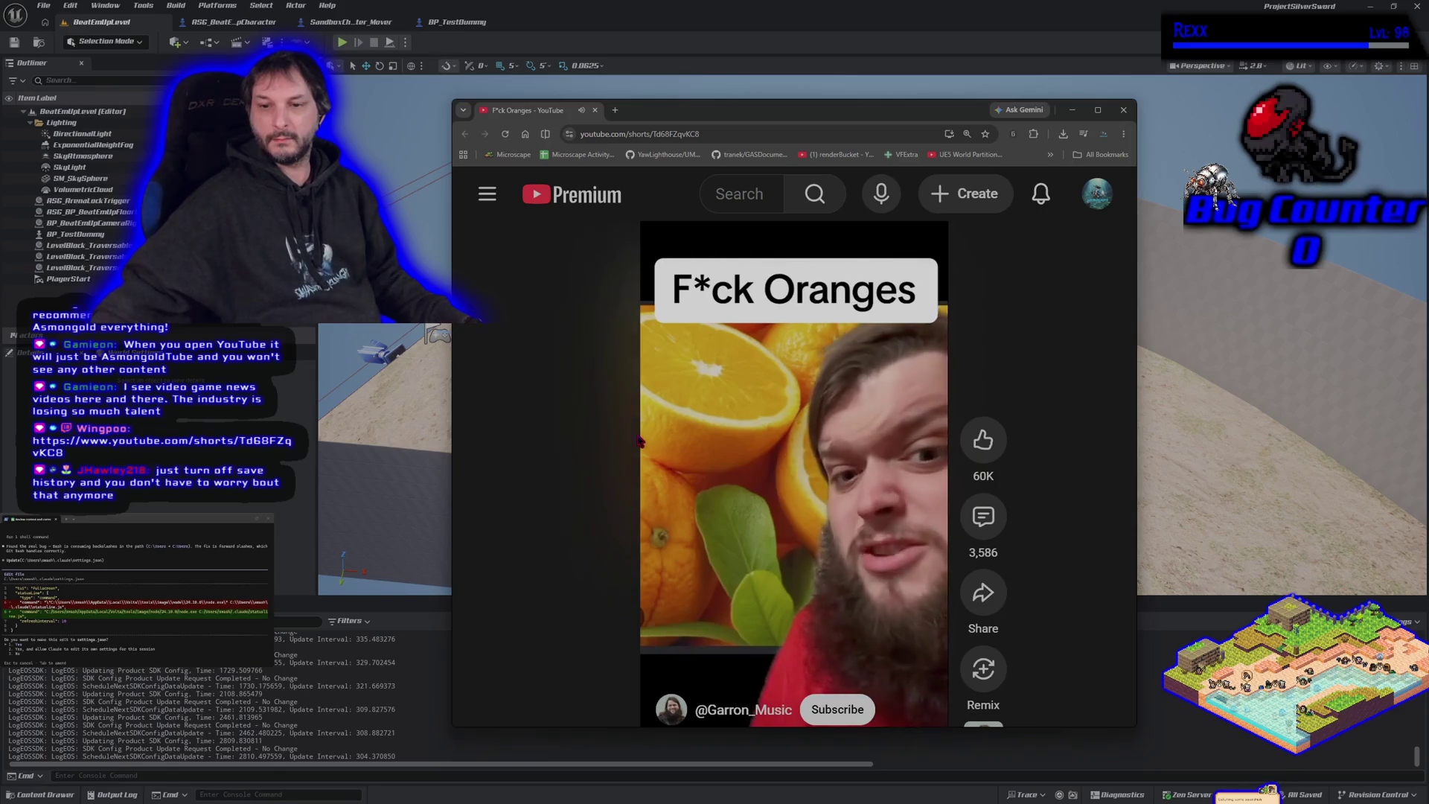
Step: Move the browser up-left and make it taller so the whole 'F*ck Oranges' Short fits
{"action": "left_click_drag", "start_coordinate": [940, 144], "coordinate": [940, 112]}
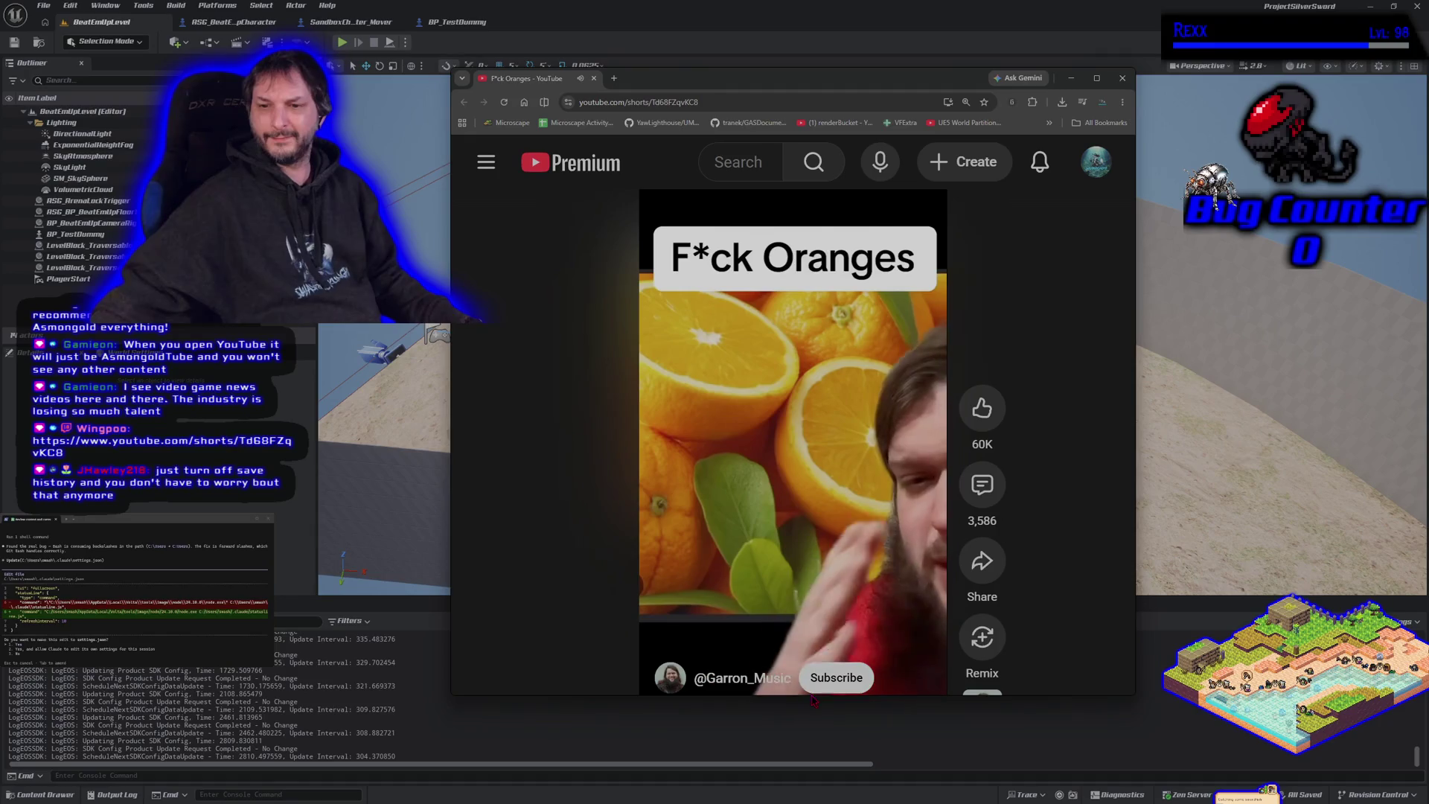
{"action": "left_click_drag", "start_coordinate": [813, 696], "coordinate": [813, 776]}
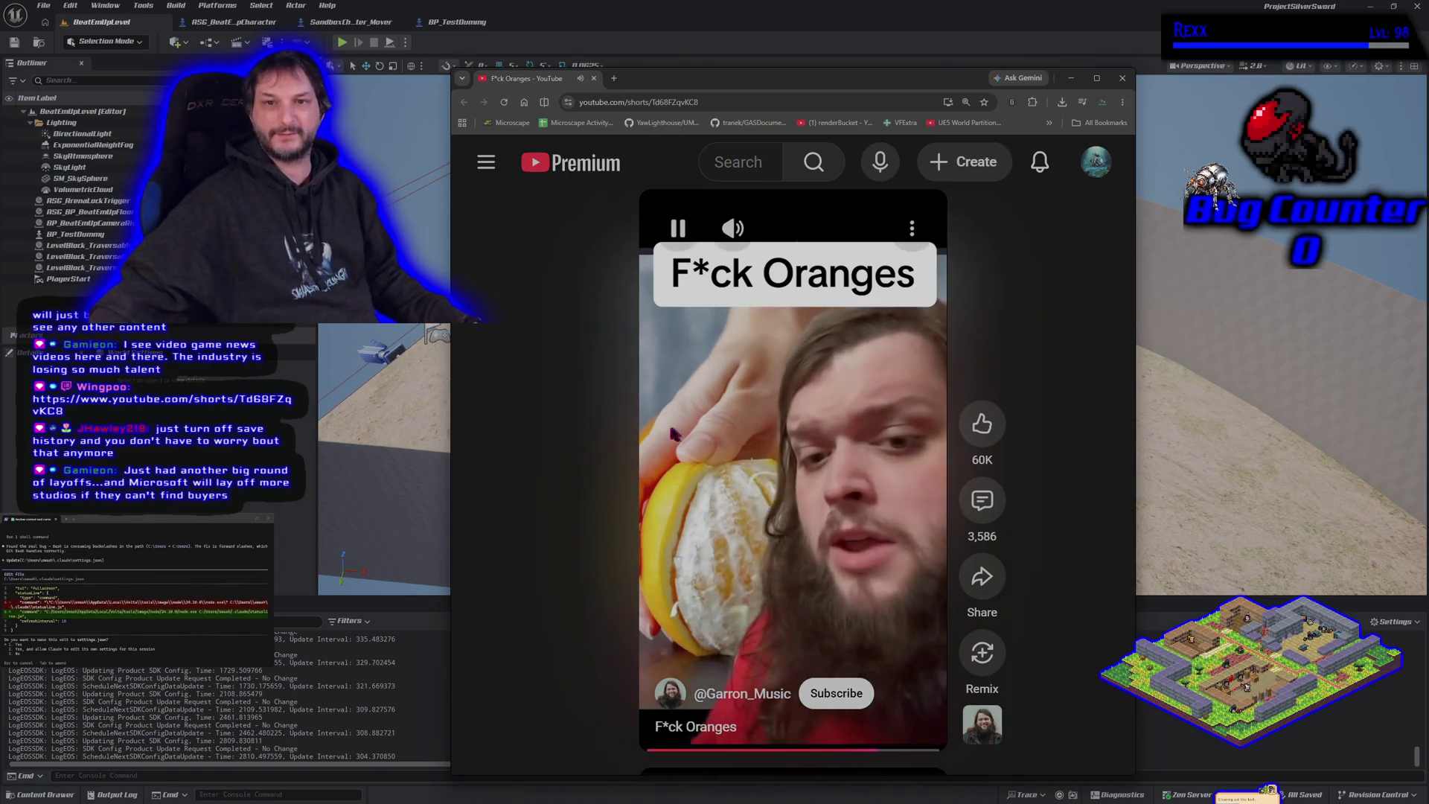
{"action": "left_click_drag", "start_coordinate": [819, 83], "coordinate": [728, 68]}
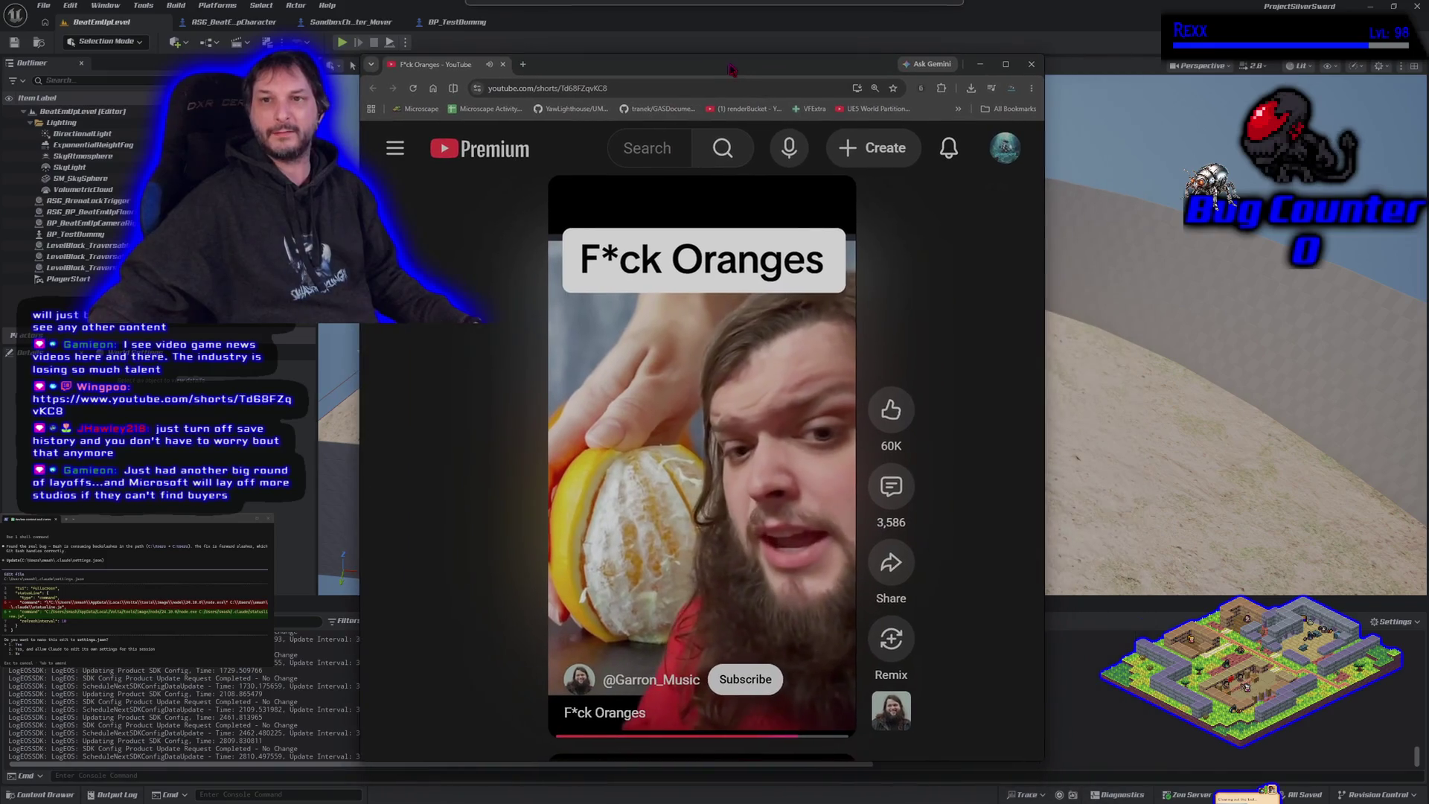
Step: Close the Chrome window playing the Short to reveal the BeatEmUpLevel arena
{"action": "left_click", "coordinate": [1032, 65]}
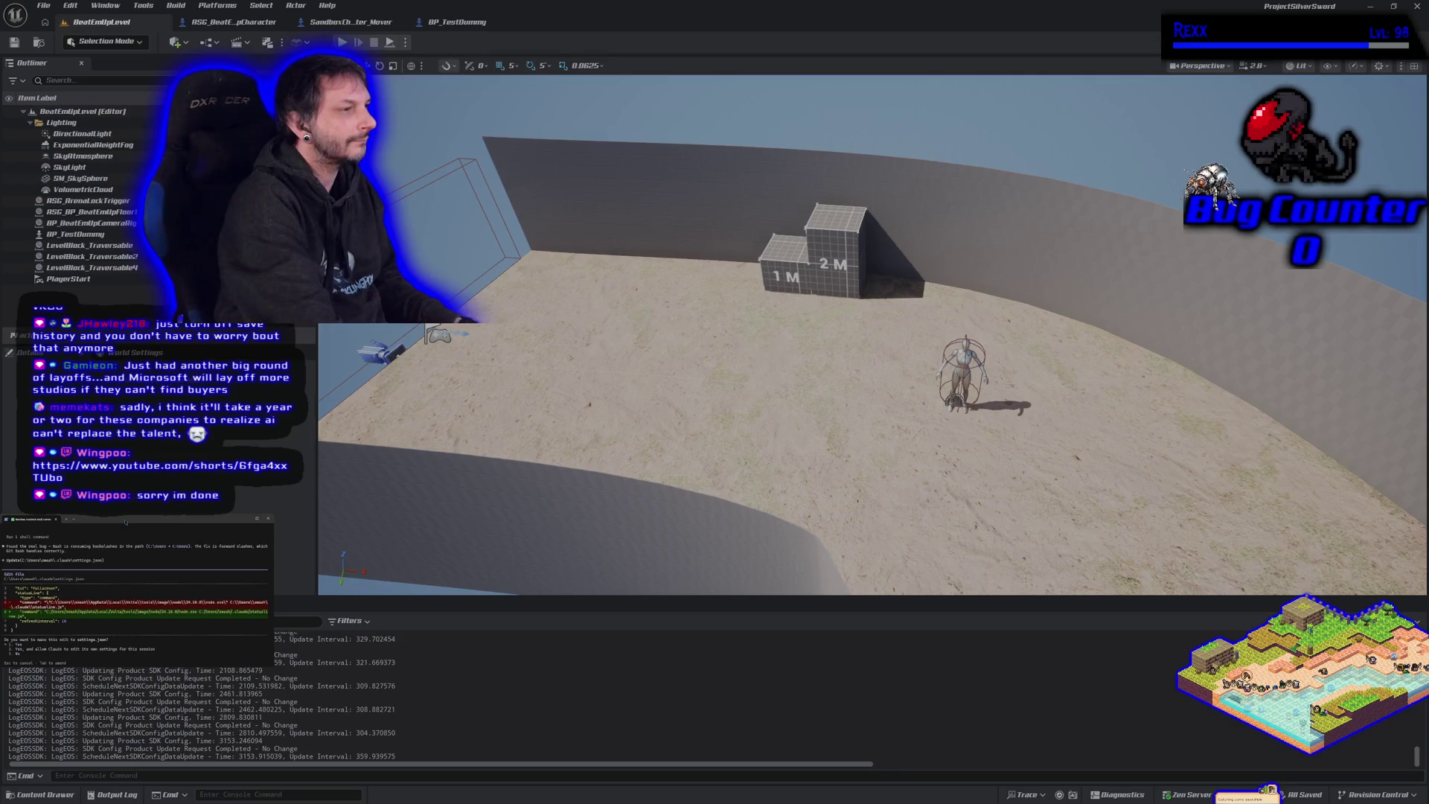
Step: Accept Claude Code's proposed edit to settings.json
{"action": "key", "text": "Return"}
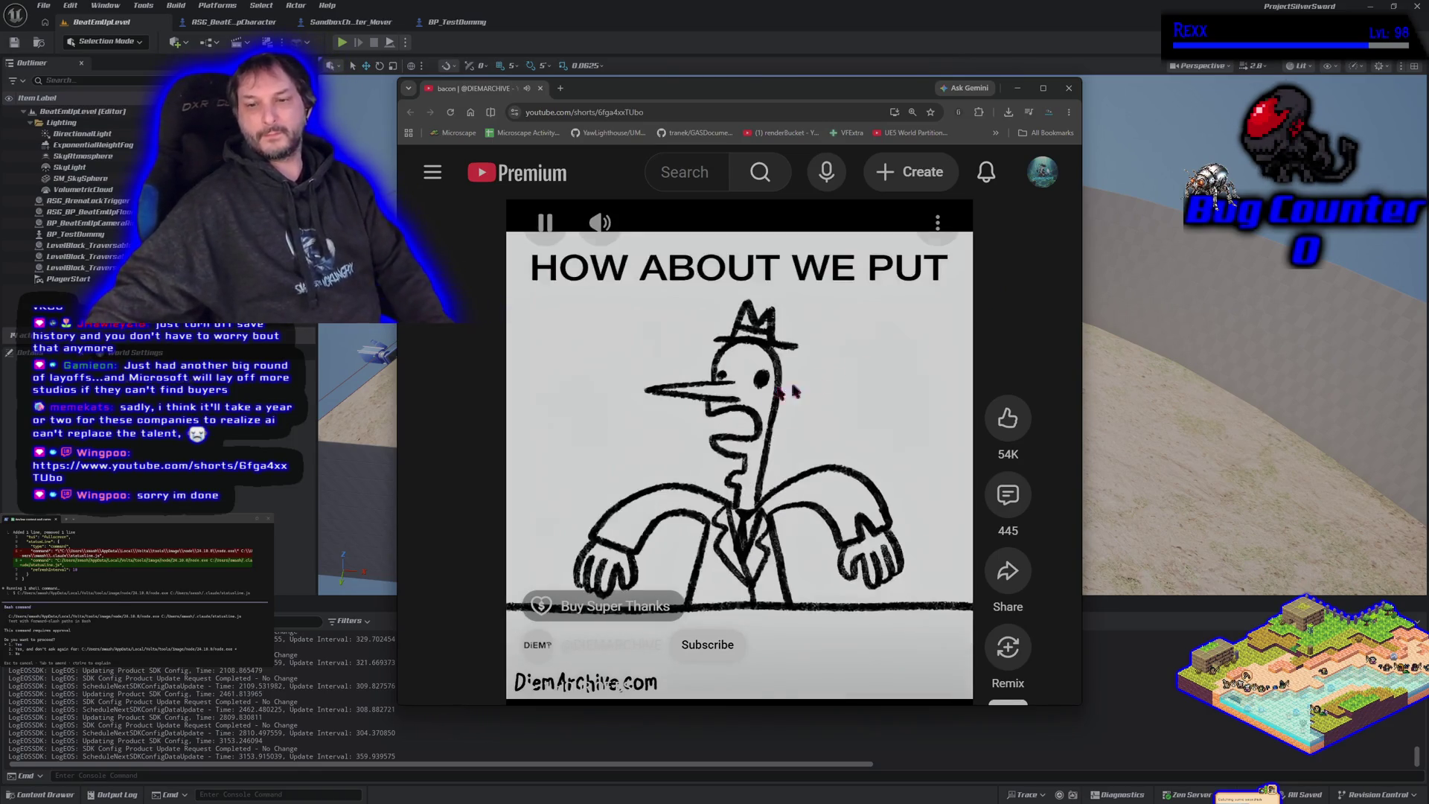
Step: Pause the animated Short and close the Chrome window
{"action": "left_click", "coordinate": [744, 410]}
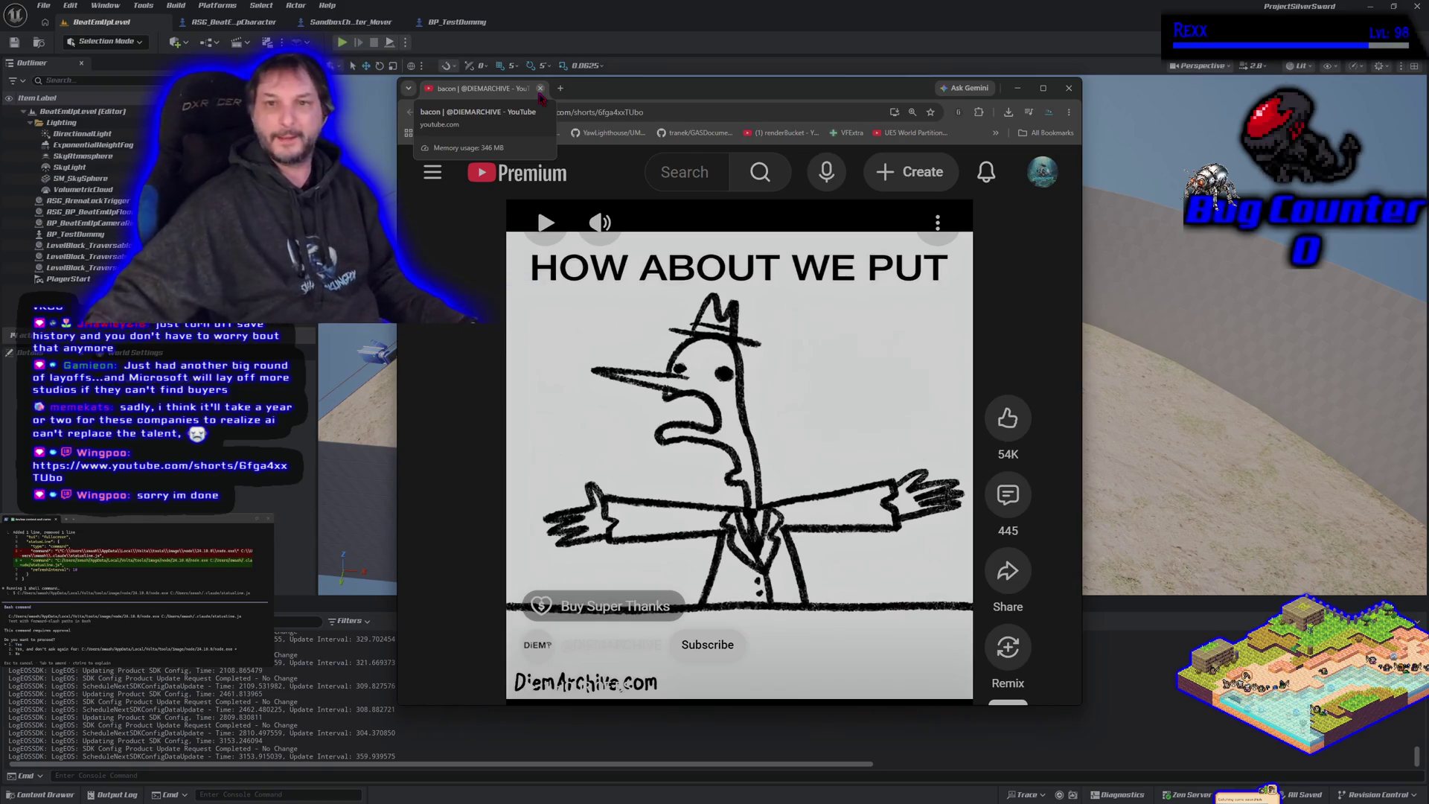
{"action": "left_click", "coordinate": [1067, 88]}
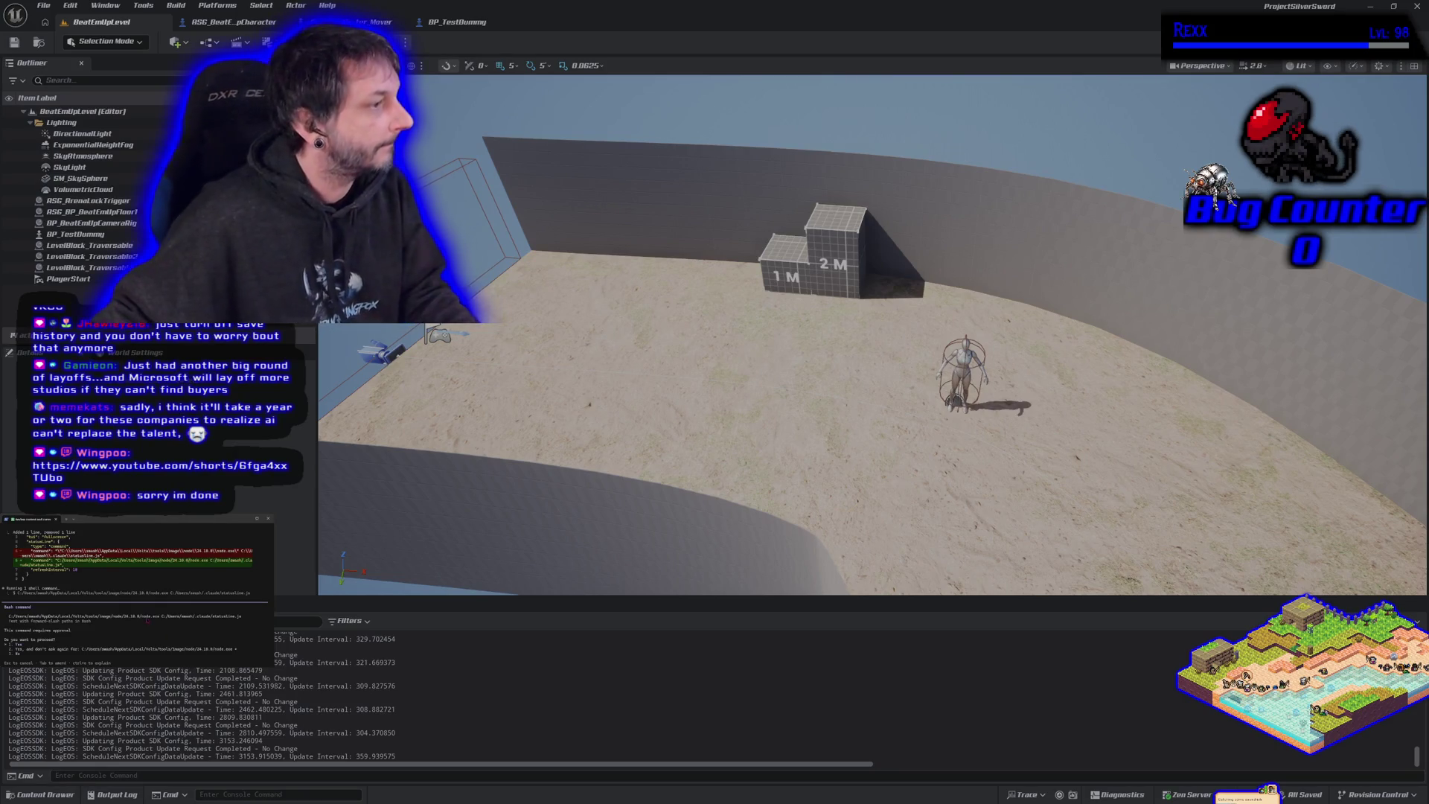
Step: Approve Claude Code's pending command and reply 'it works now'
{"action": "key", "text": "Return"}
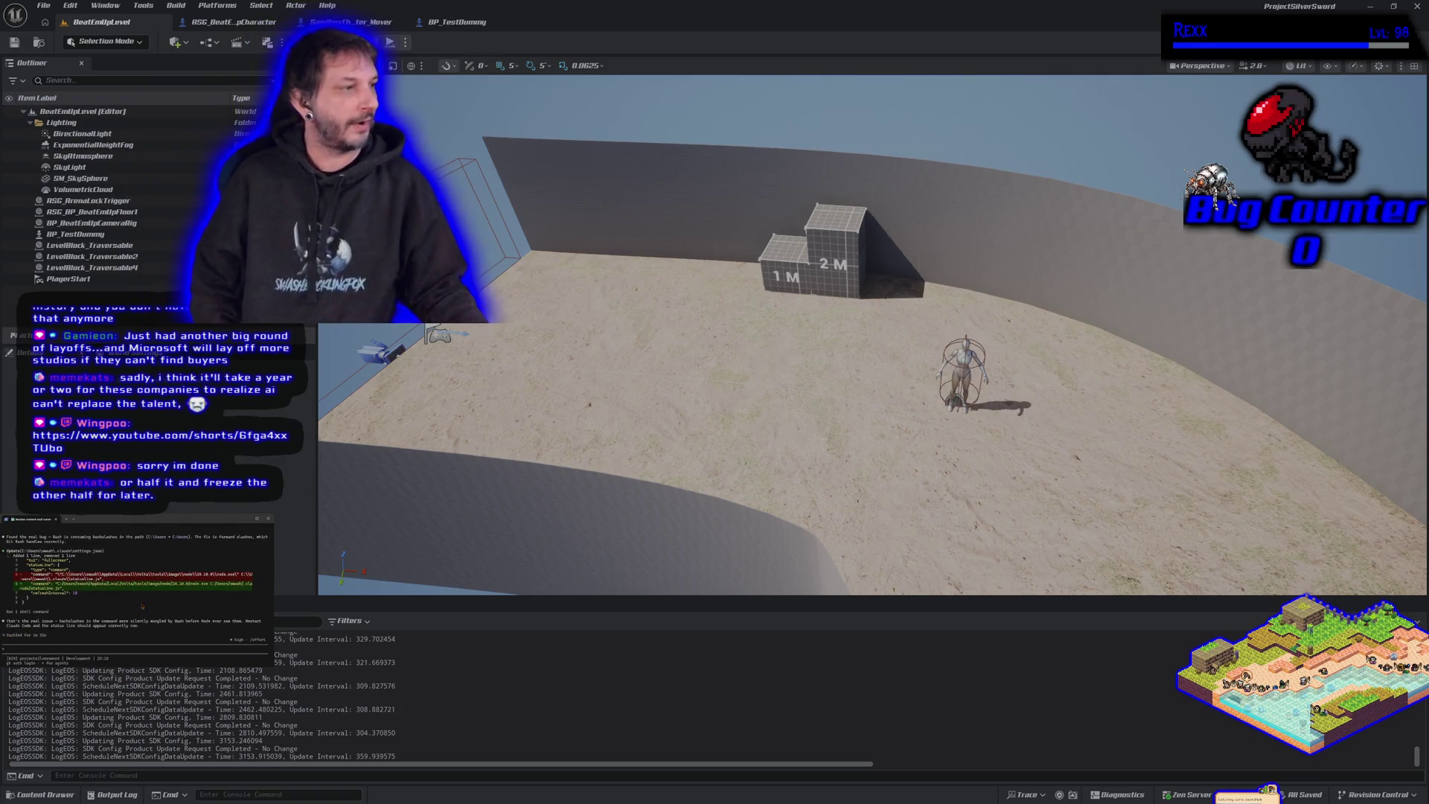
{"action": "type", "text": "it works now"}
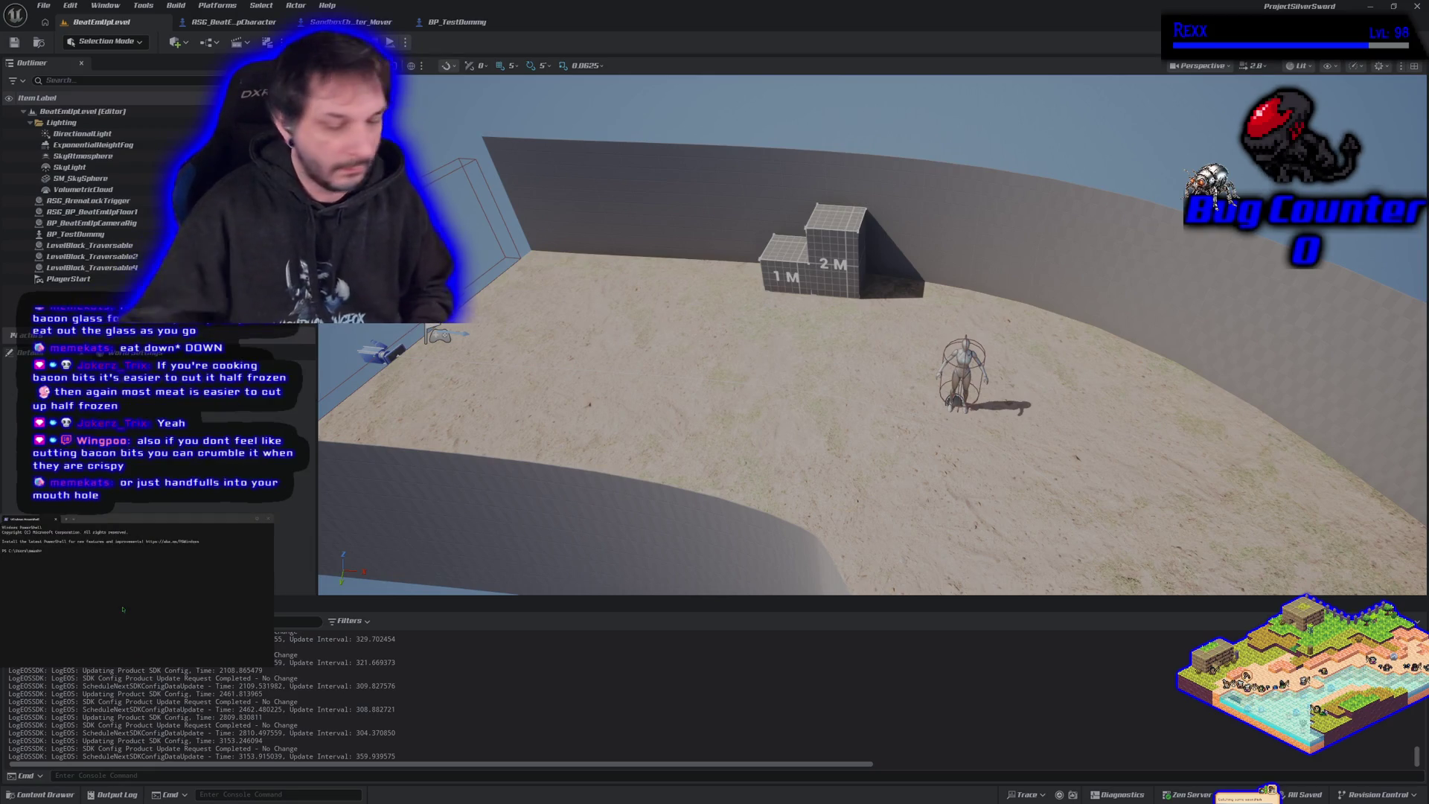
Step: Launch 'claude' in the project folder and resume the previous session via /resume
{"action": "key", "text": "Return"}
{"action": "type", "text": "claude"}
{"action": "key", "text": "Return"}
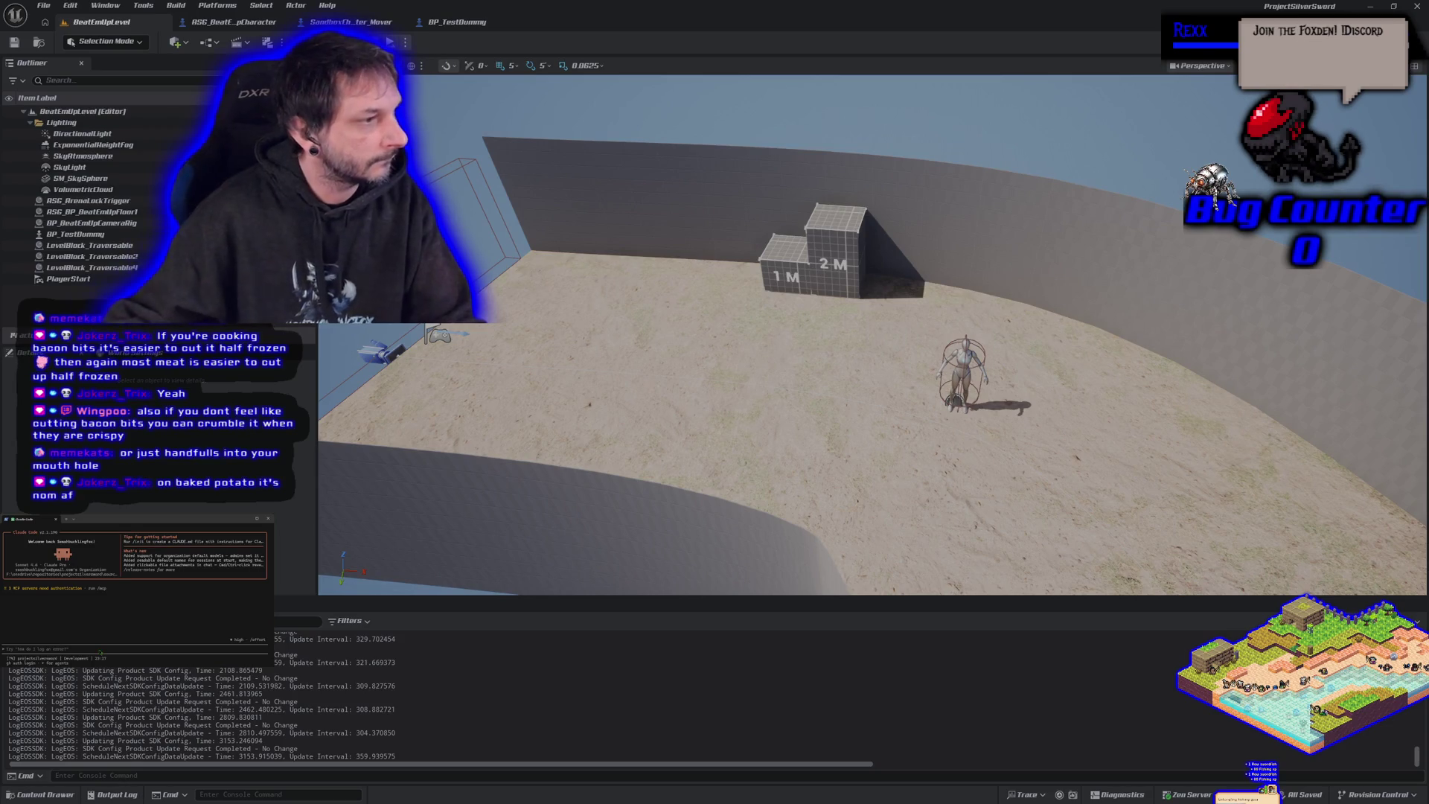
{"action": "key", "text": "Up"}
{"action": "key", "text": "Up"}
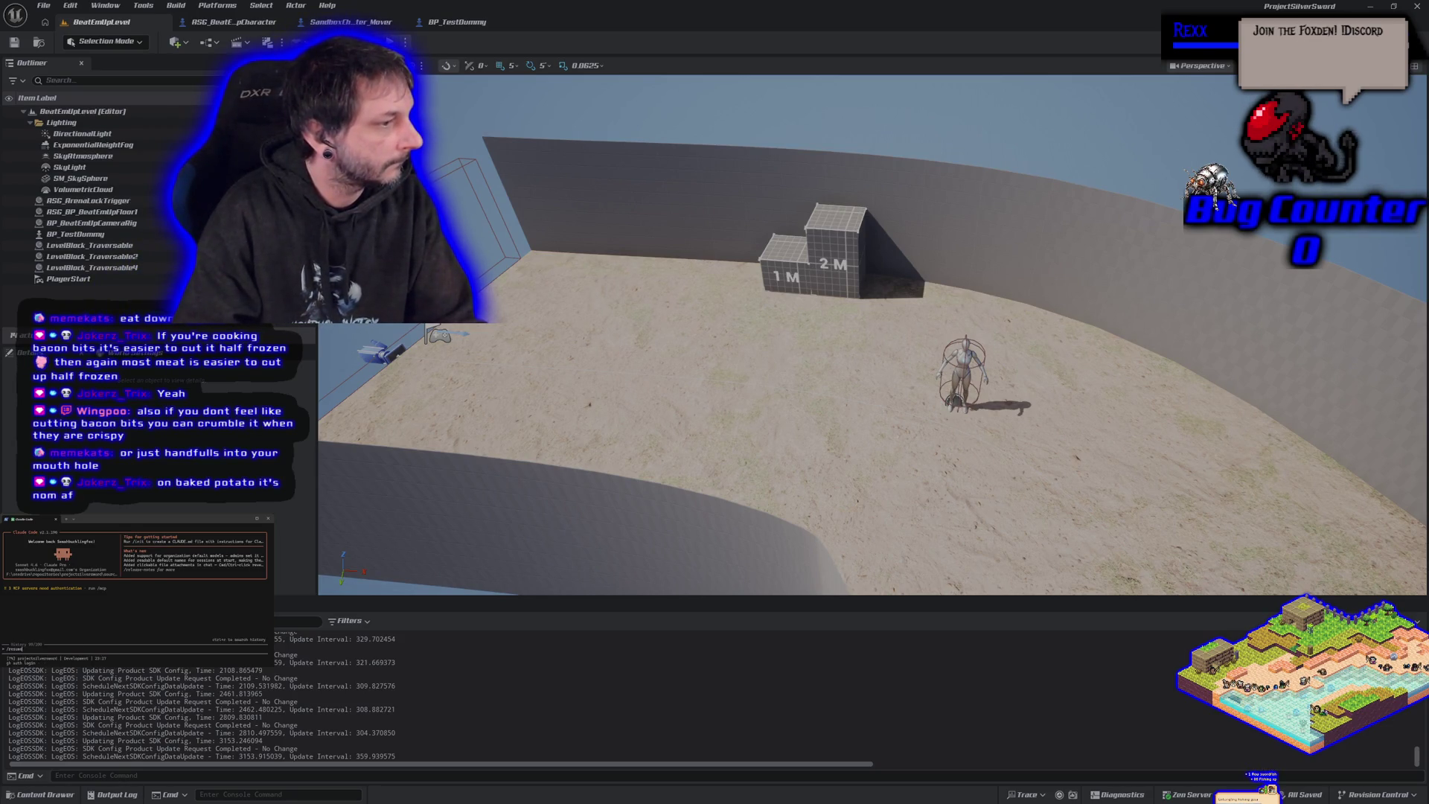
{"action": "key", "text": "Return"}
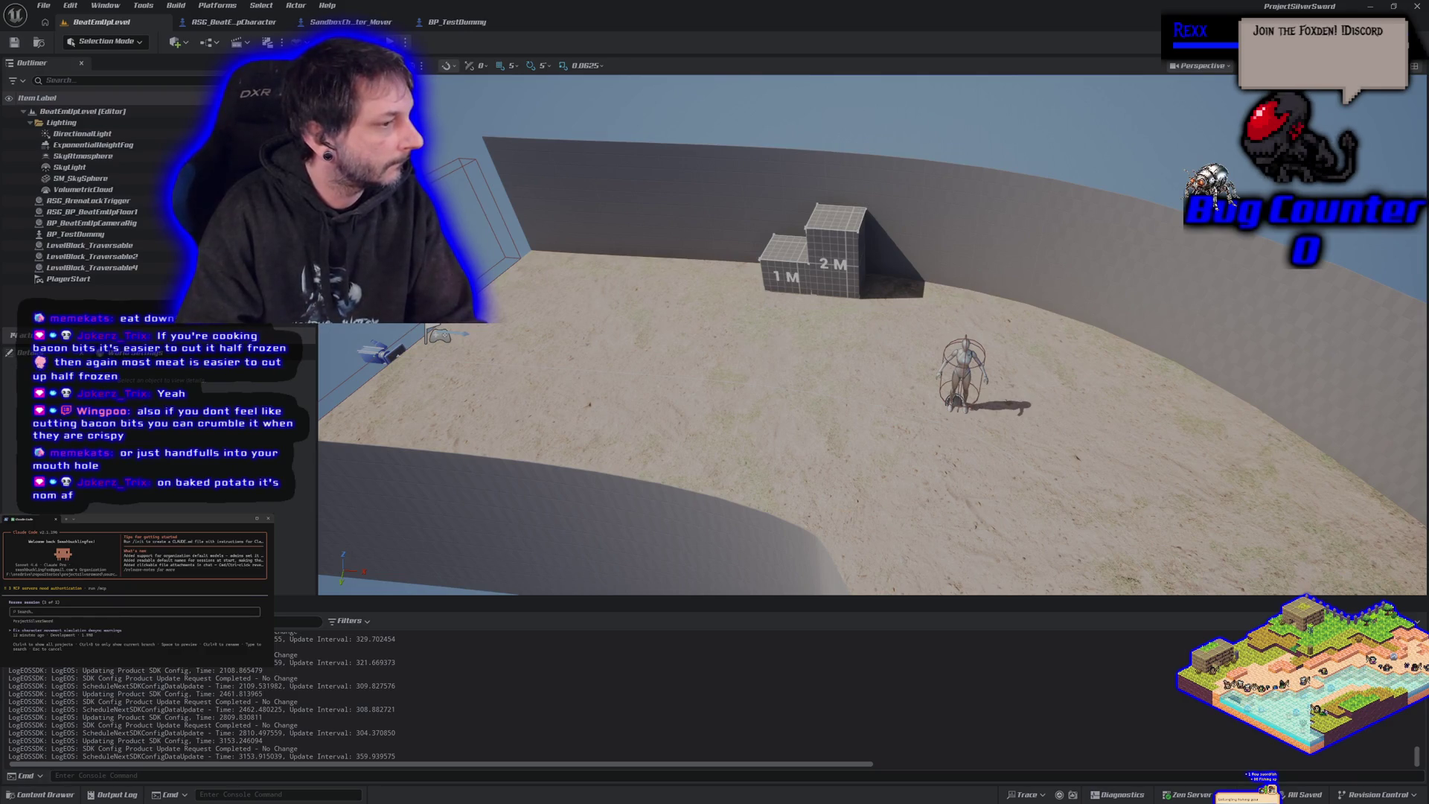
{"action": "key", "text": "Return"}
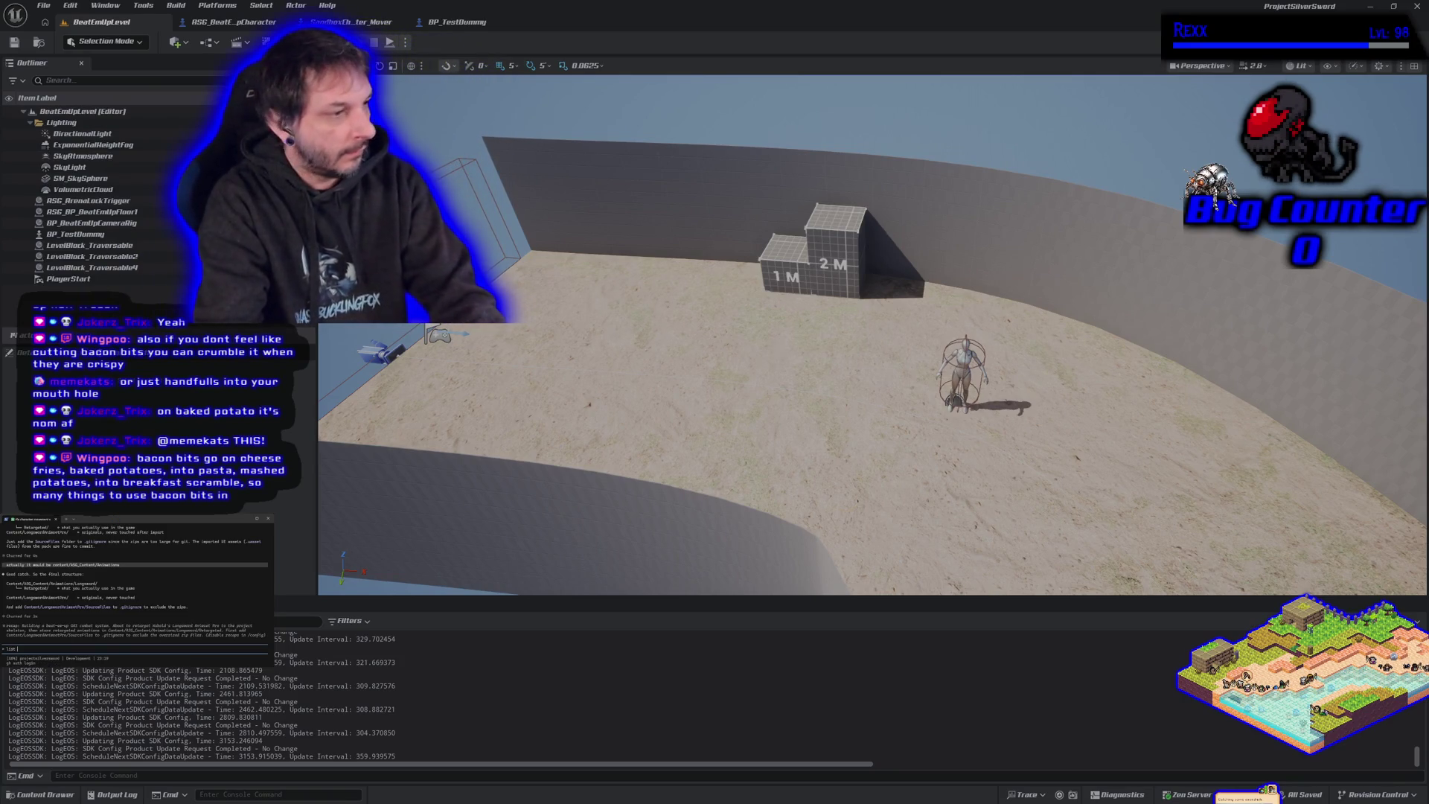
{"action": "type", "text": "show the"}
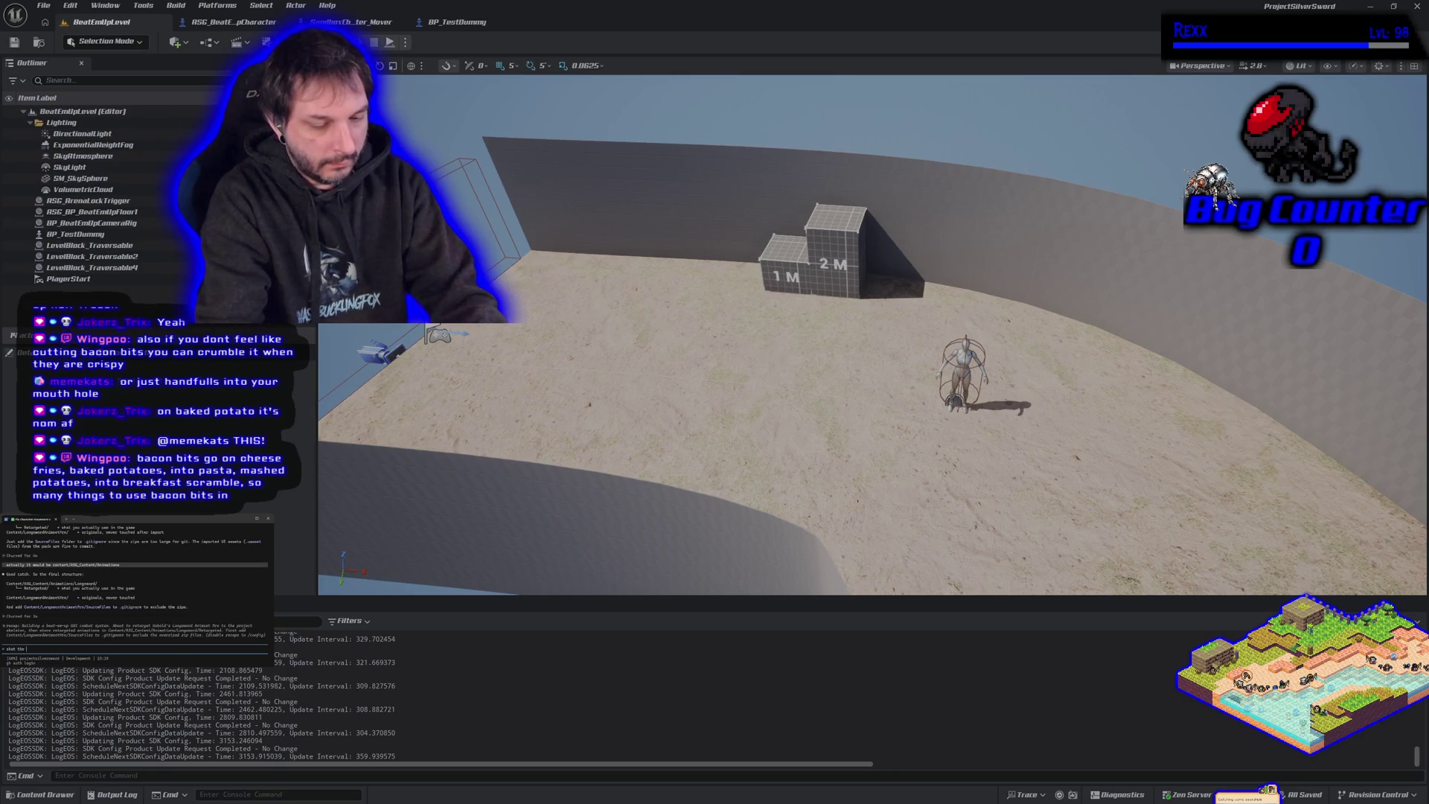
{"action": "type", "text": " todo list"}
Step: Ask Claude for the todo list, then resend the request to get the six-task status table
{"action": "key", "text": "Return"}
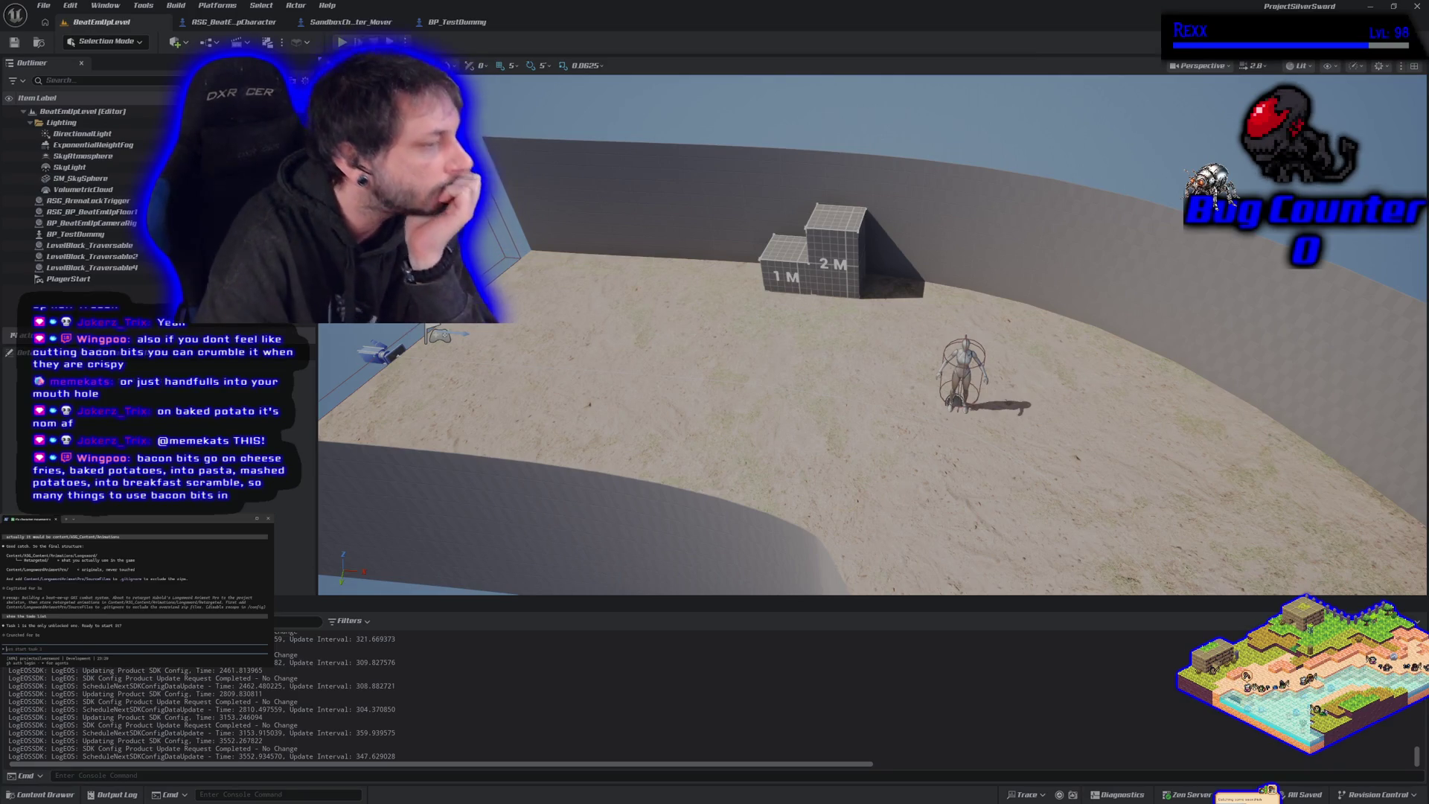
{"action": "type", "text": "yhow the list"}
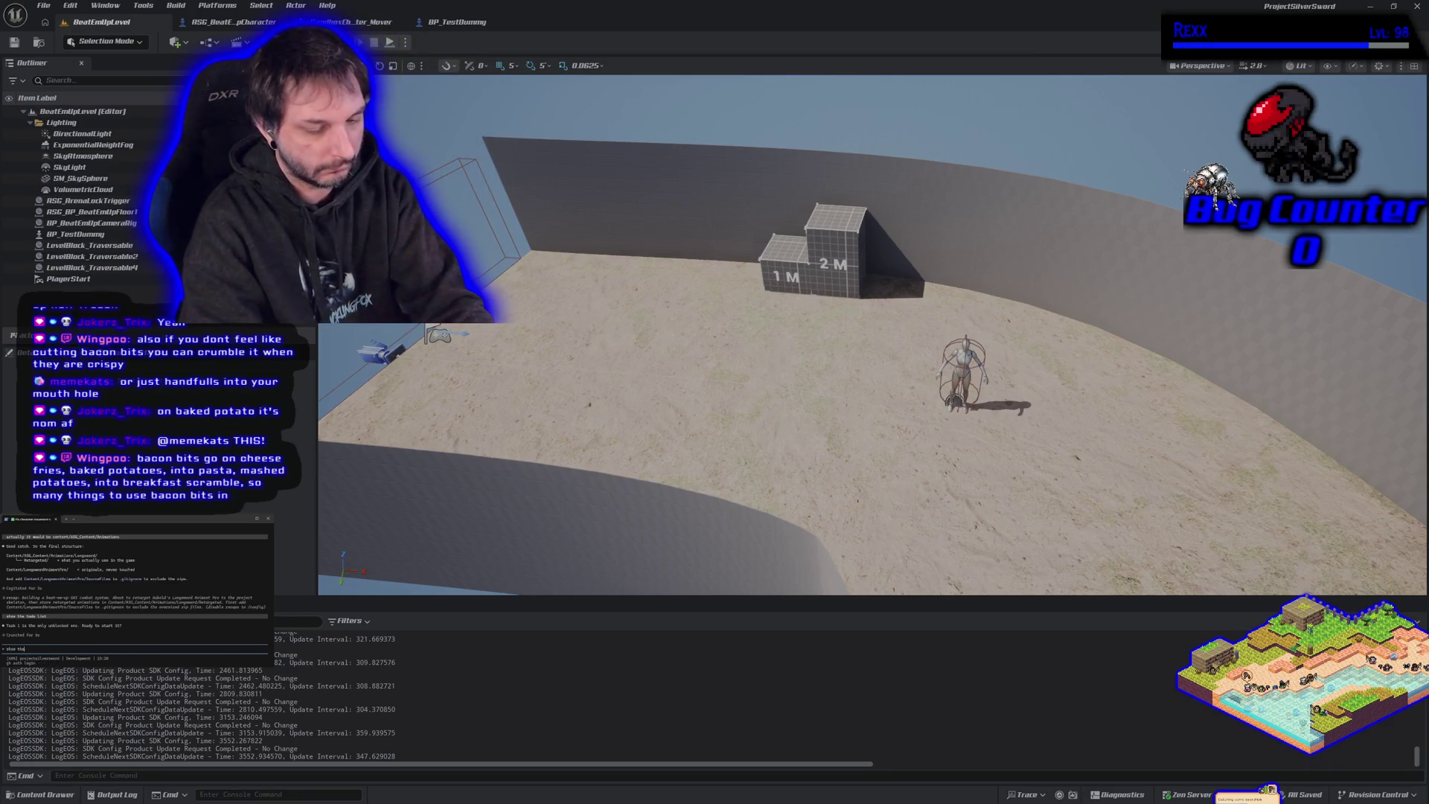
{"action": "key", "text": "Return"}
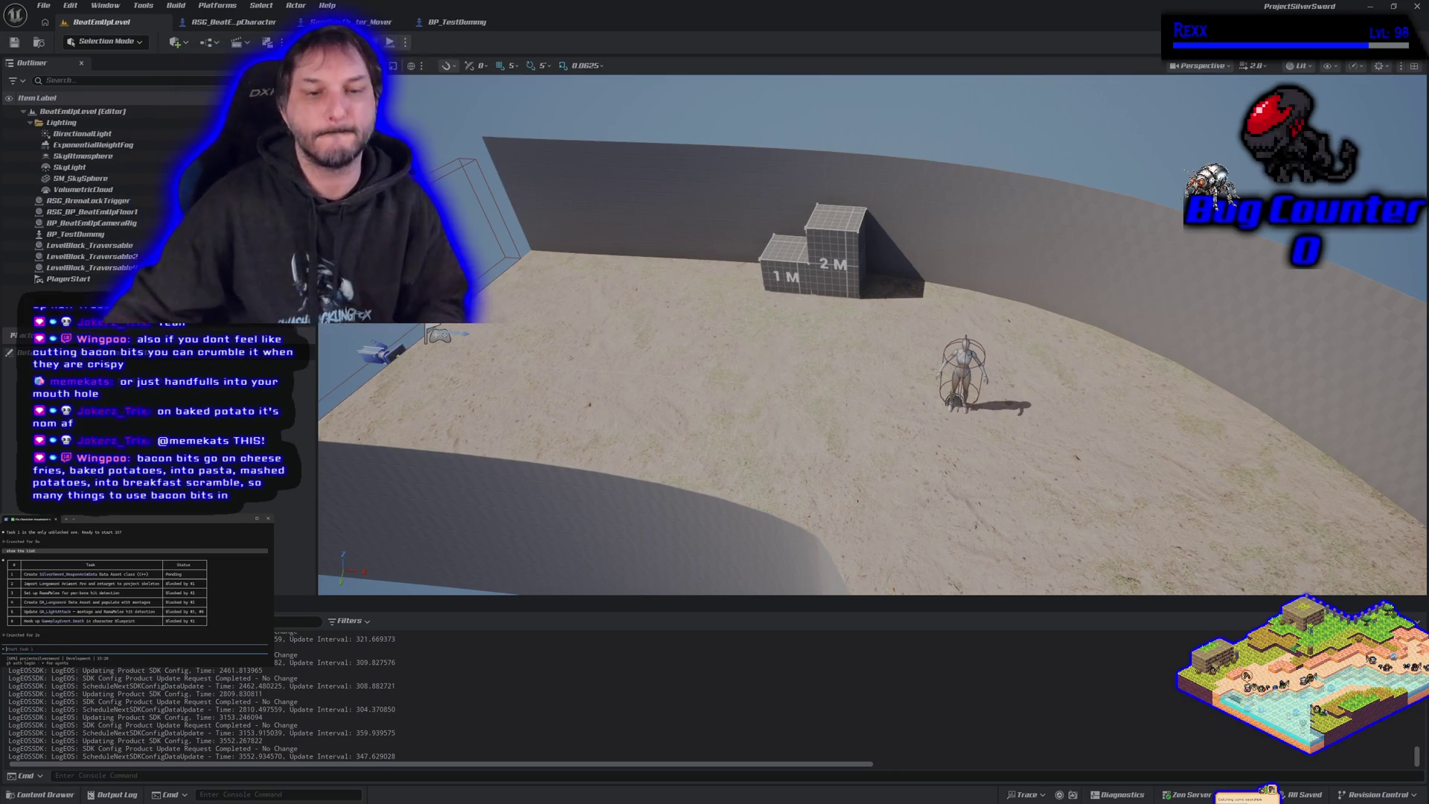
Step: Scroll up in the Claude Code terminal to review the longsword animset task table
{"action": "scroll", "coordinate": [192, 678], "scroll_direction": "up", "scroll_amount": 3}
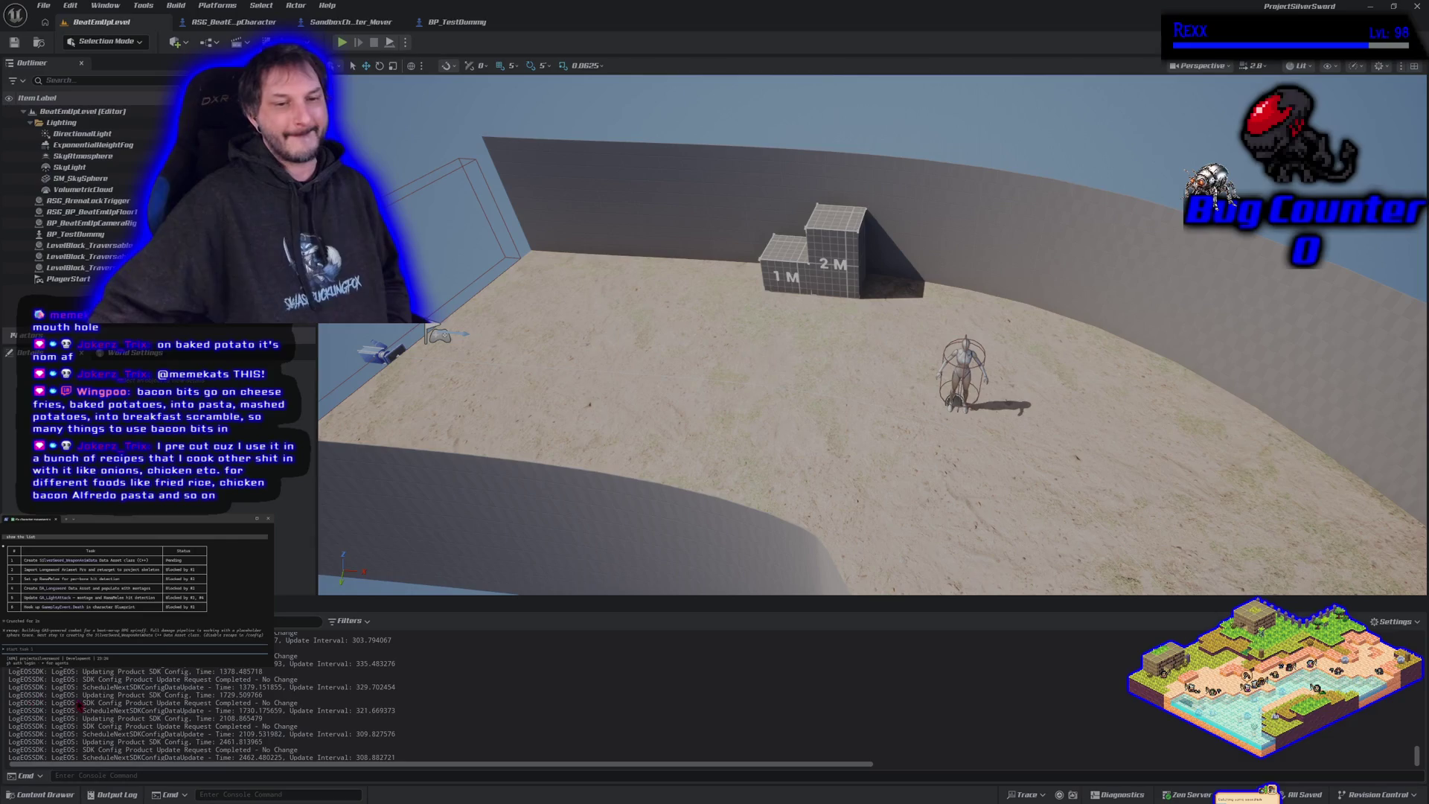
Step: Open the Overview map from LongswordAnimsetPro > Maps in the Content Drawer
{"action": "left_click", "coordinate": [45, 795]}
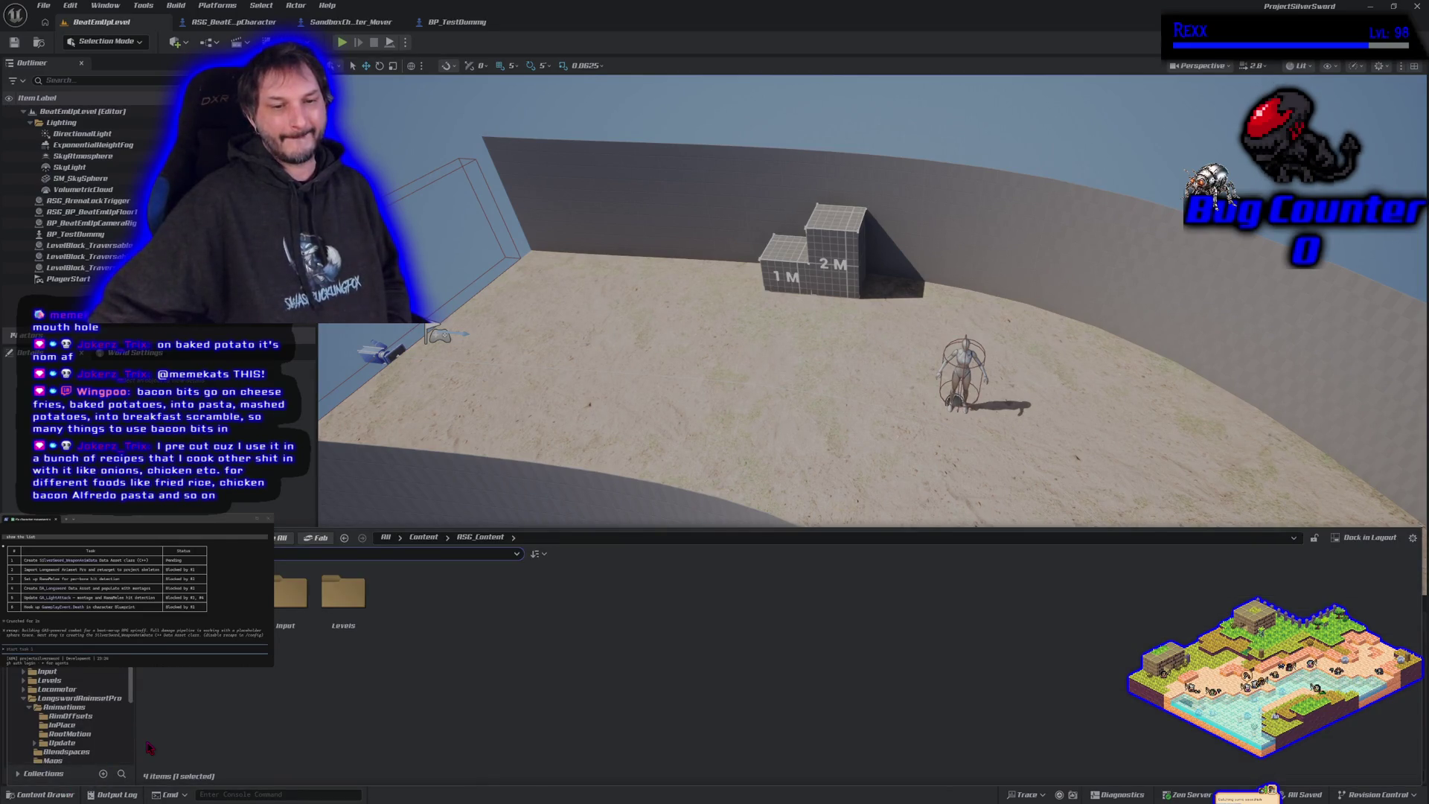
{"action": "left_click", "coordinate": [84, 699]}
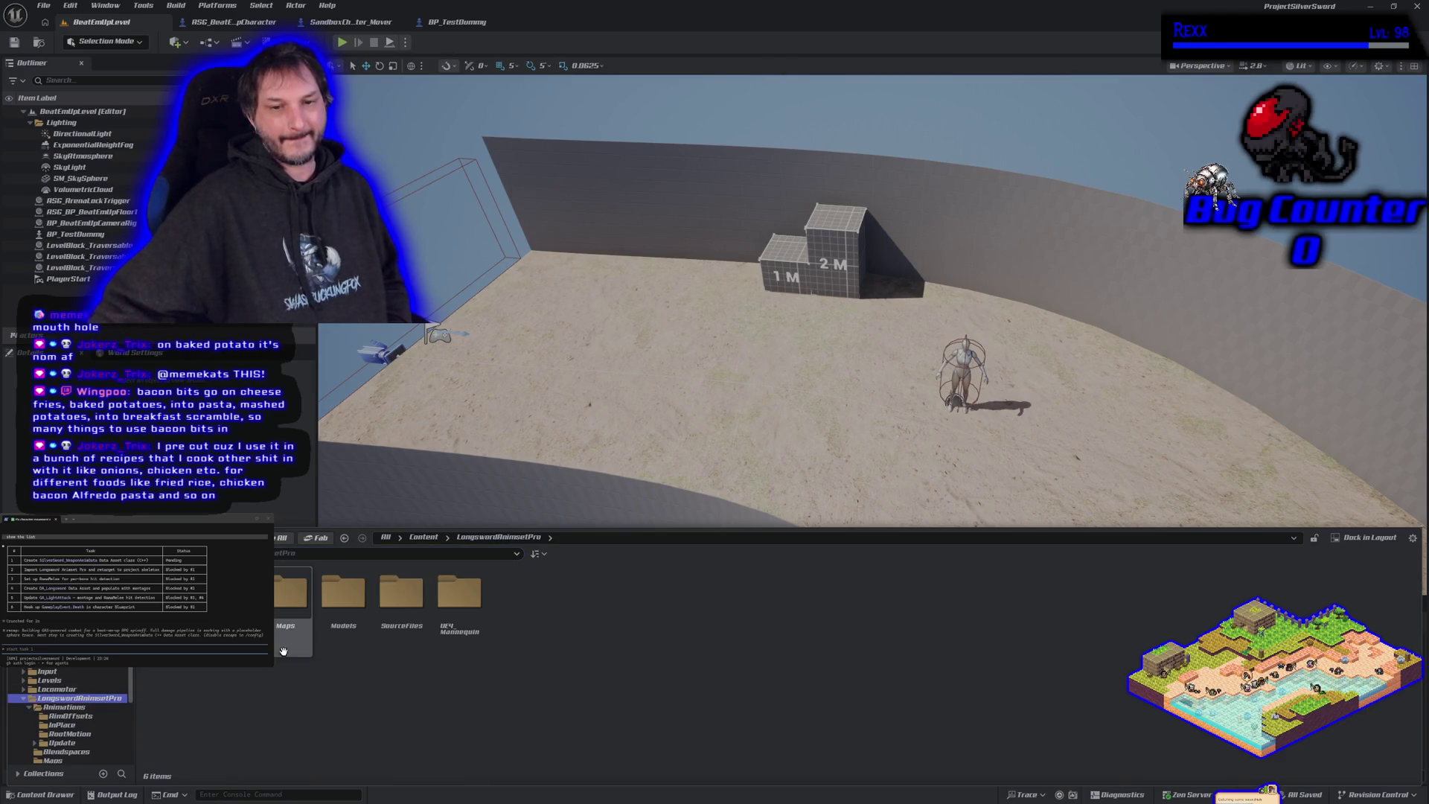
{"action": "double_click", "coordinate": [289, 592]}
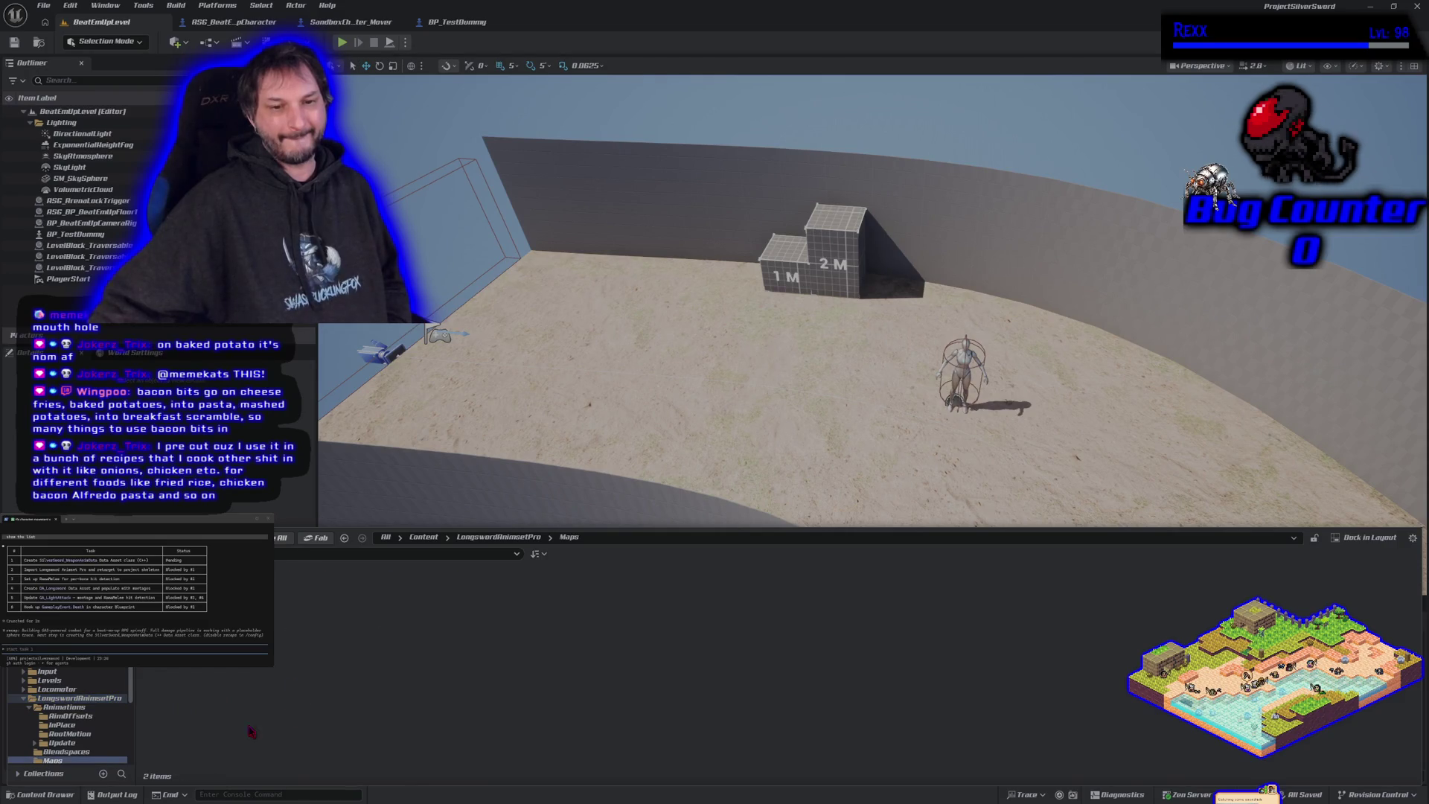
{"action": "double_click", "coordinate": [256, 670]}
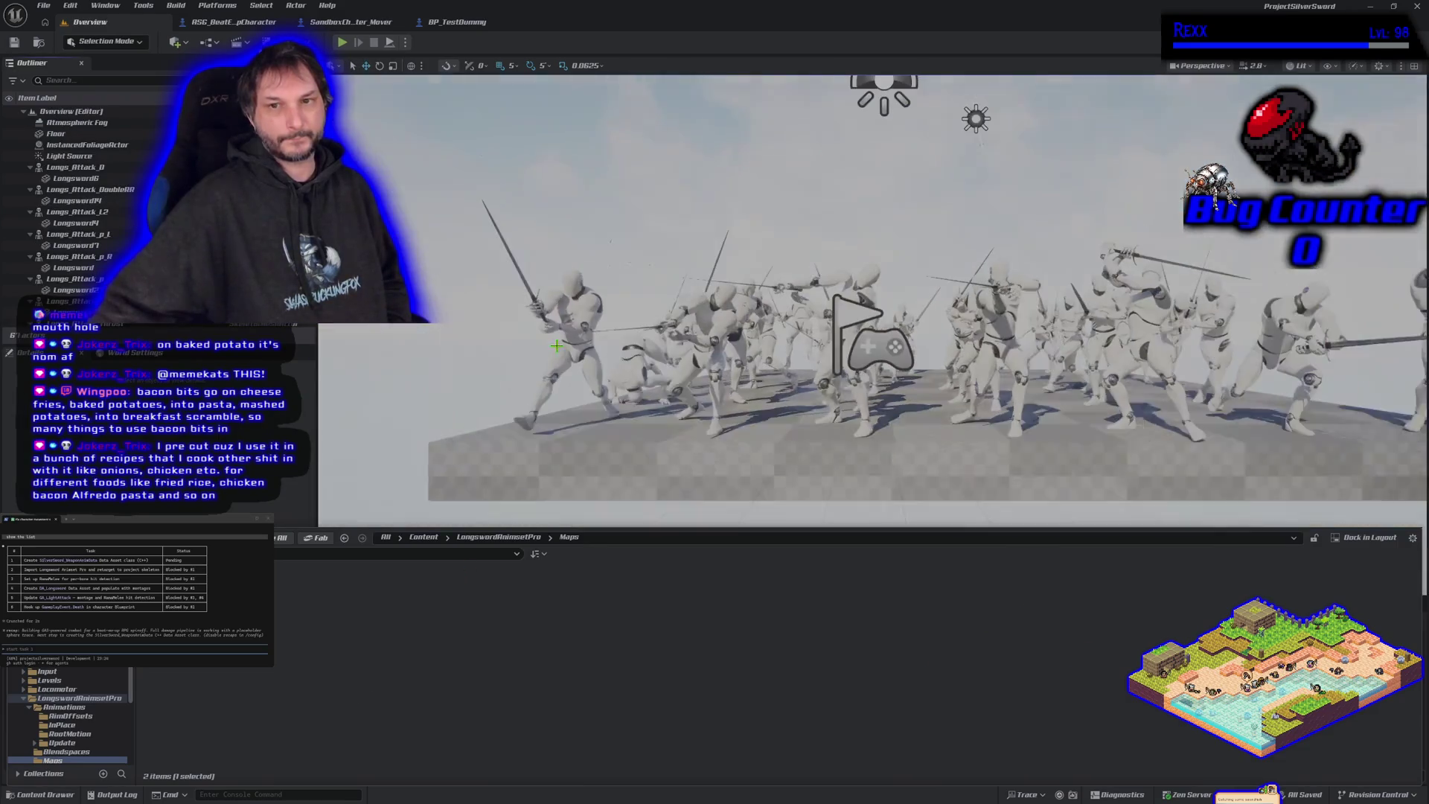
Step: Fly the camera over the mannequin platform, run a brief test play, and dismiss the error log
{"action": "left_click_drag", "start_coordinate": [818, 335], "coordinate": [827, 395]}
{"action": "left_click", "coordinate": [342, 43]}
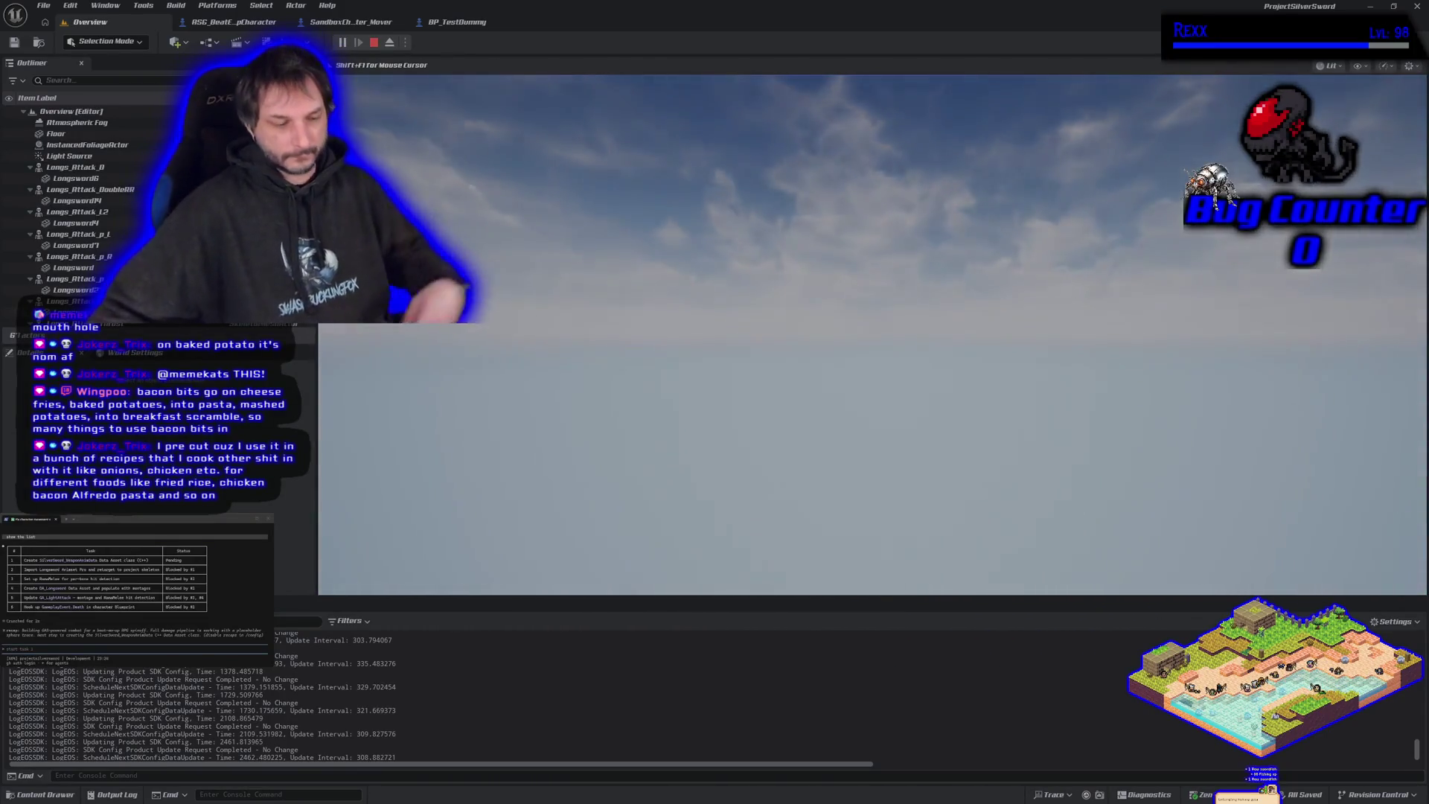
{"action": "key", "text": "Escape"}
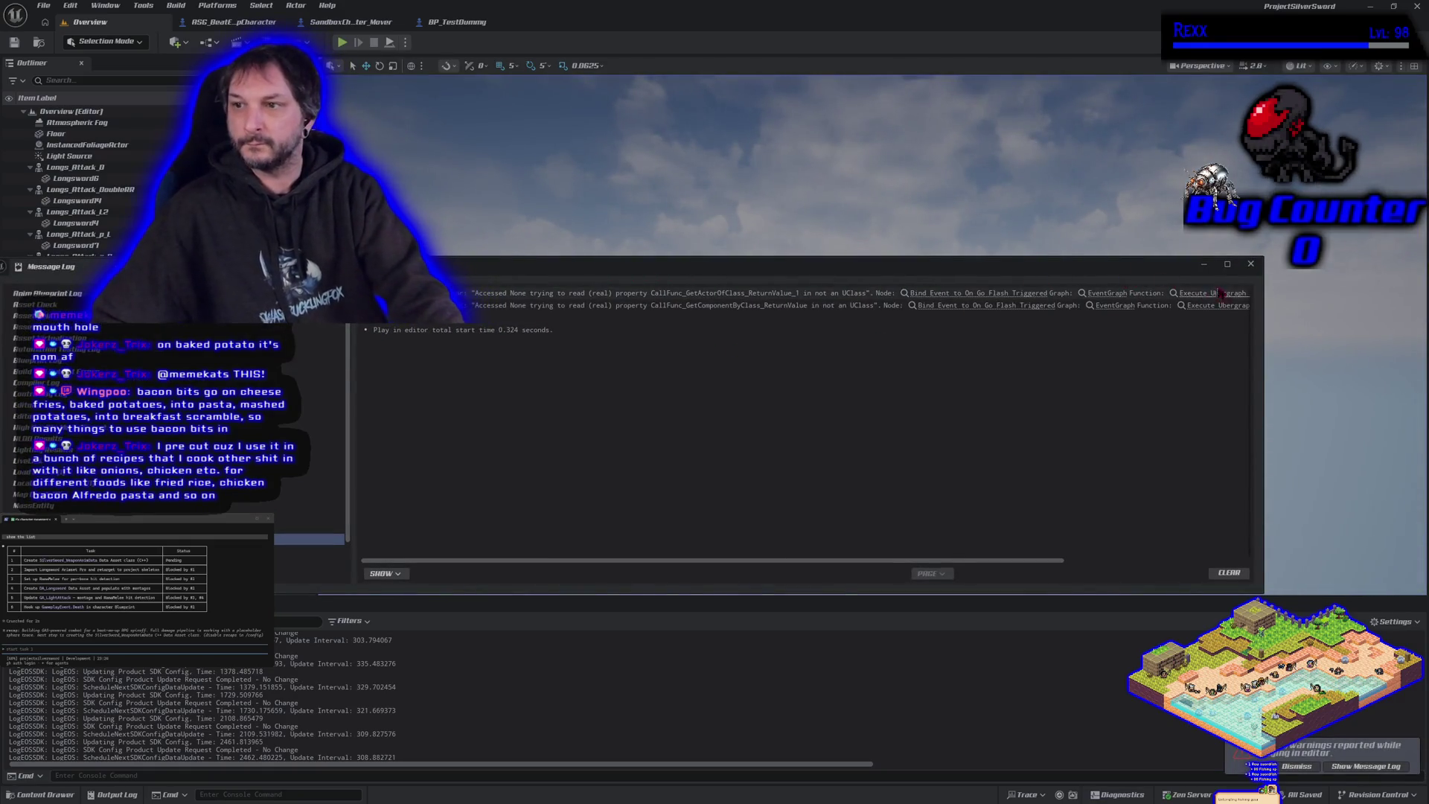
{"action": "left_click", "coordinate": [1250, 264]}
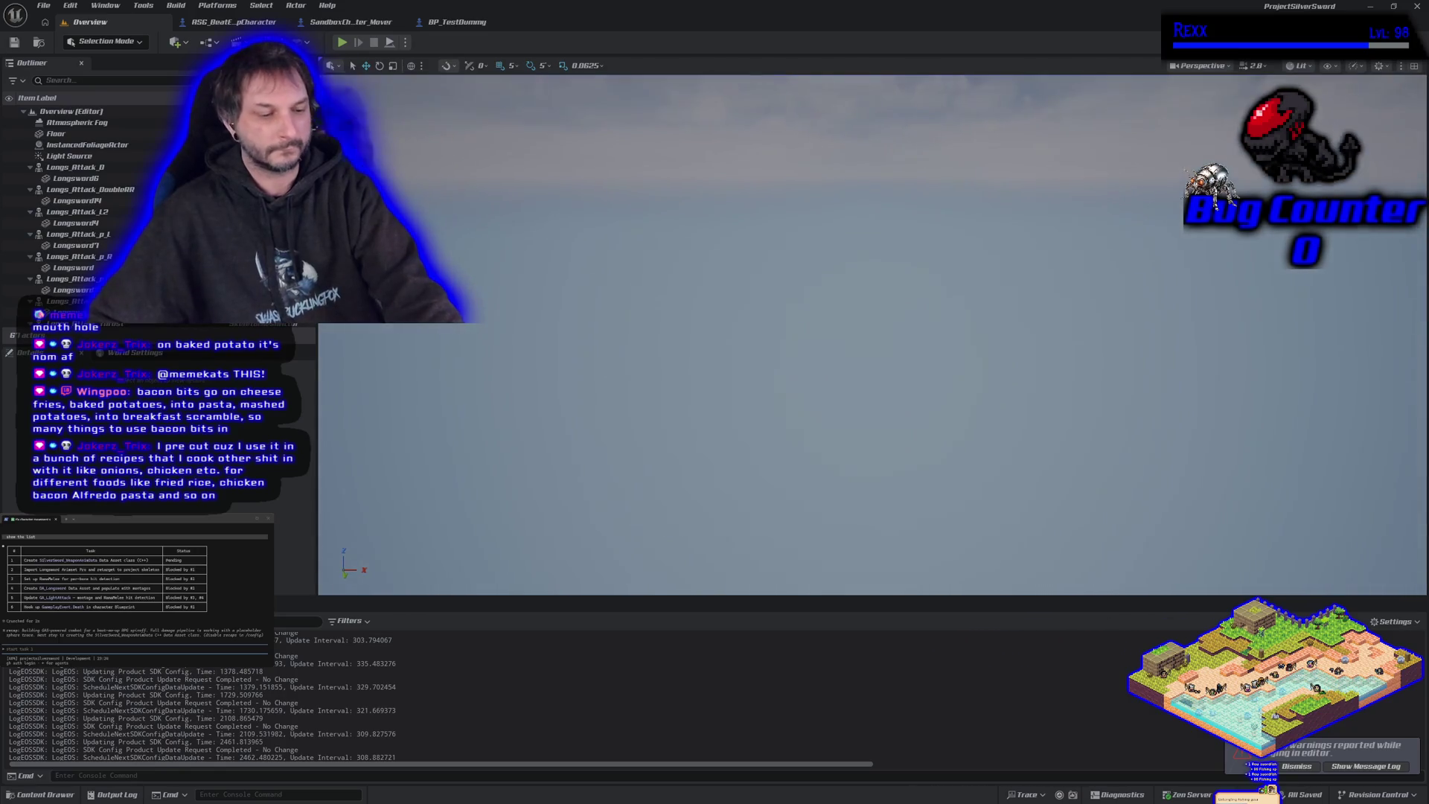
{"action": "scroll", "coordinate": [871, 568], "scroll_direction": "down", "scroll_amount": 5}
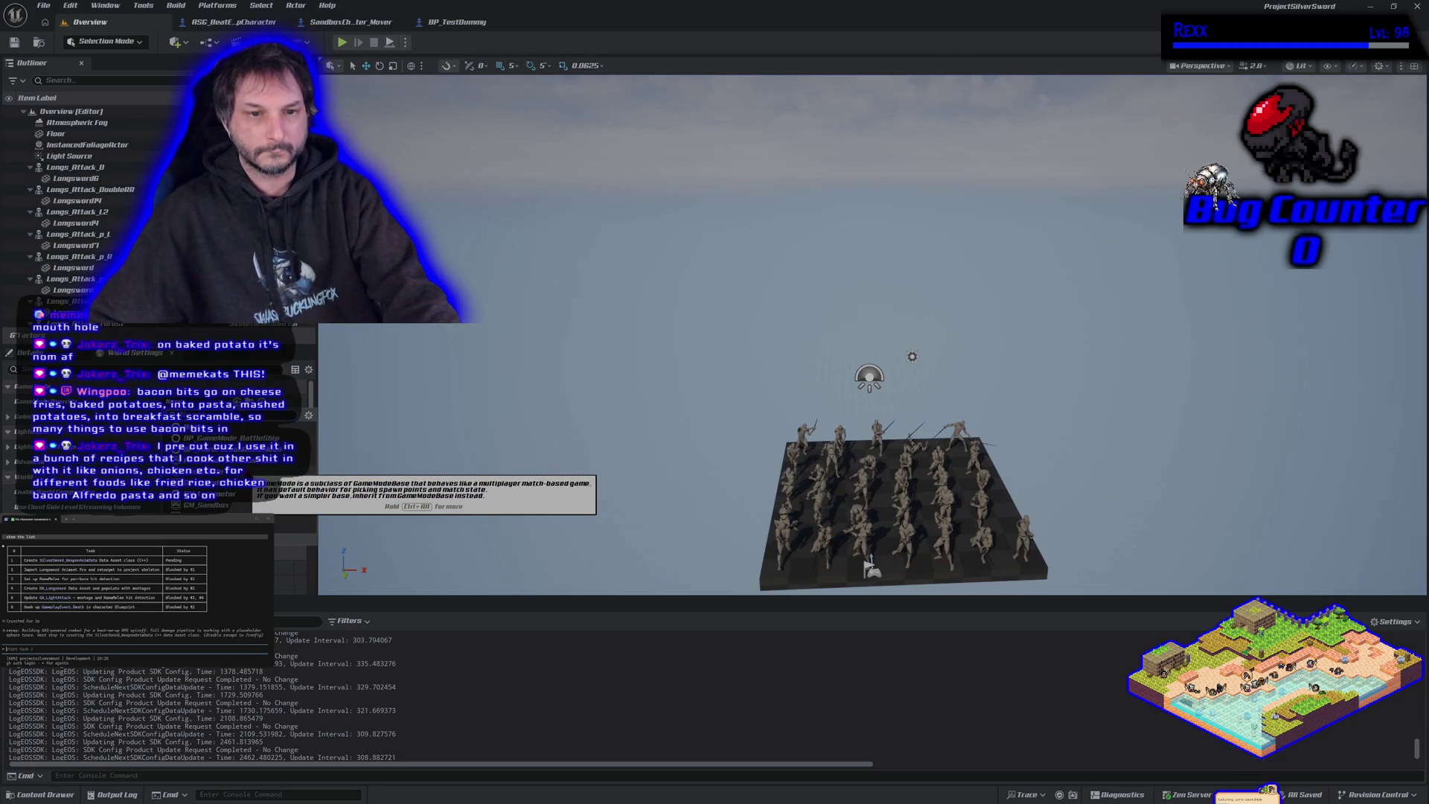
Step: Change a level property, then play the Overview map, flying in and out among the sword-swinging mannequins
{"action": "left_click", "coordinate": [253, 402]}
{"action": "left_click", "coordinate": [342, 44]}
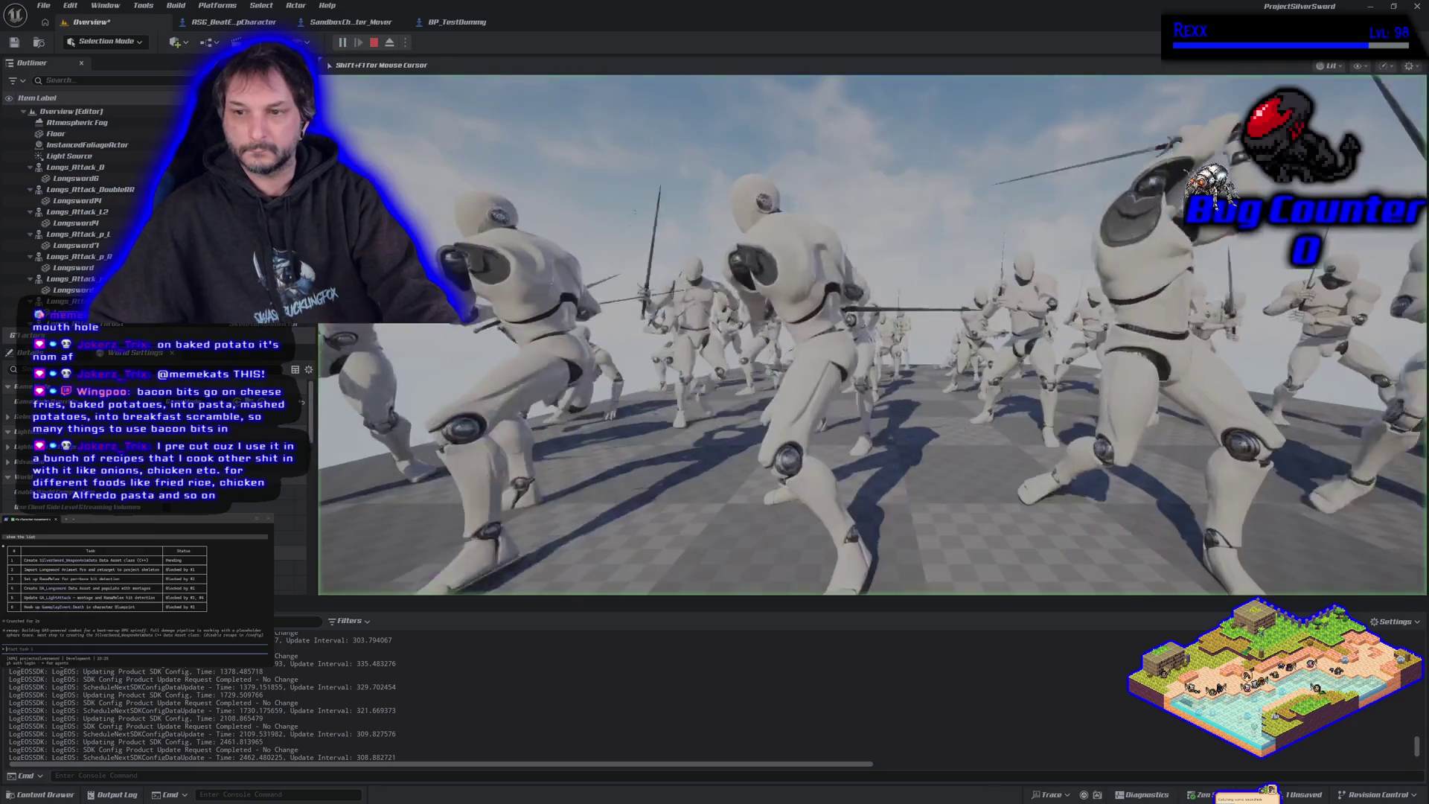
{"action": "key", "text": "w"}
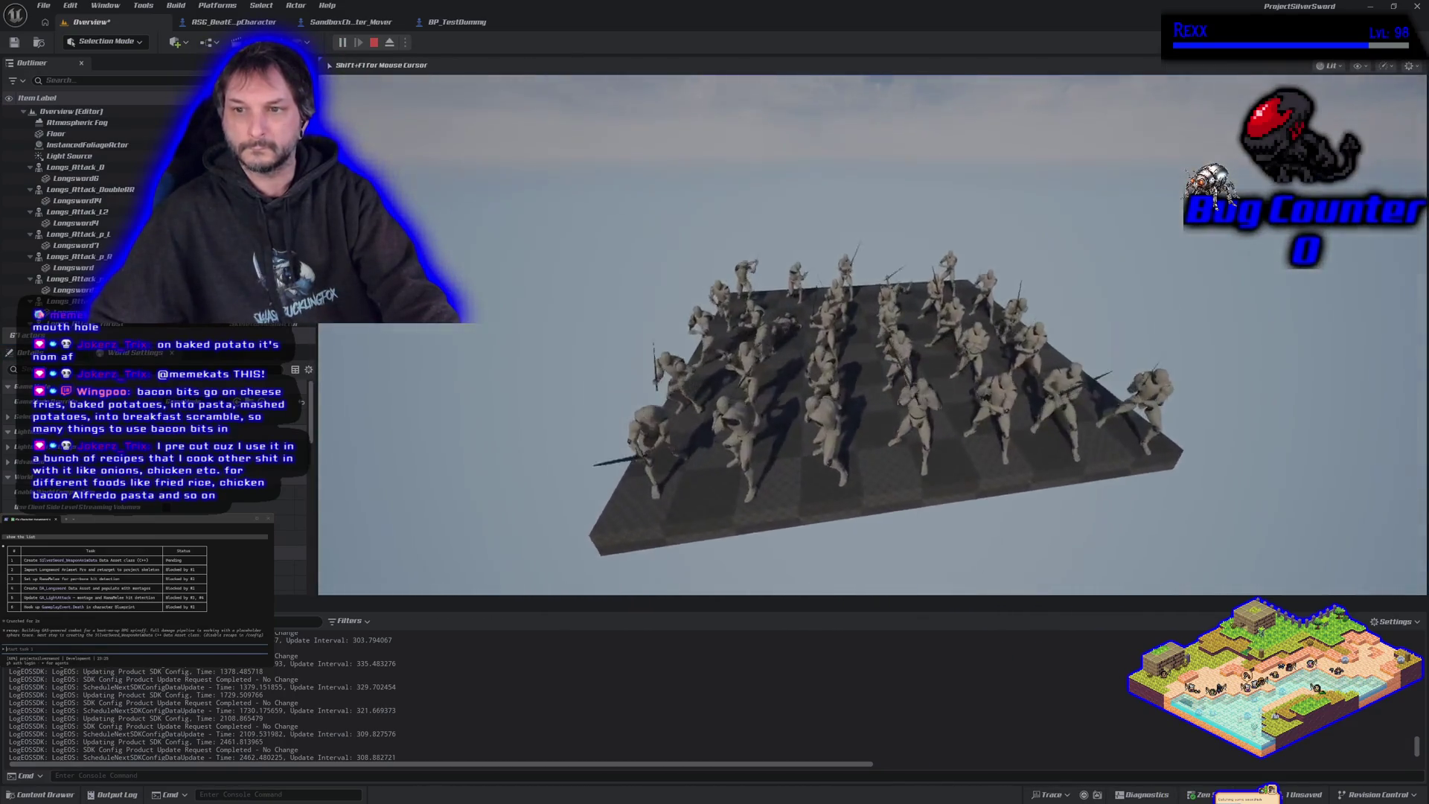
{"action": "key", "text": "s"}
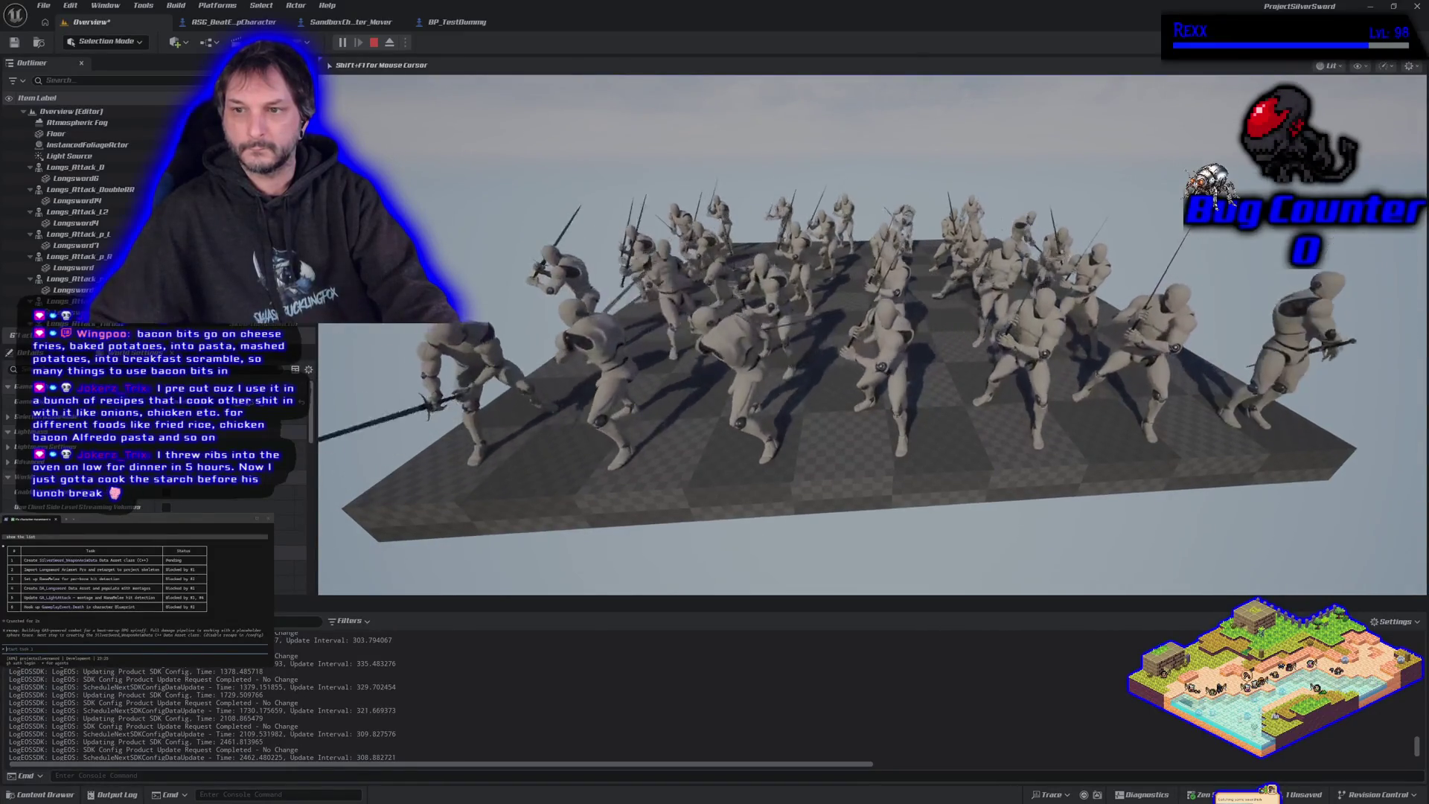
{"action": "key", "text": "w"}
{"action": "key", "text": "s"}
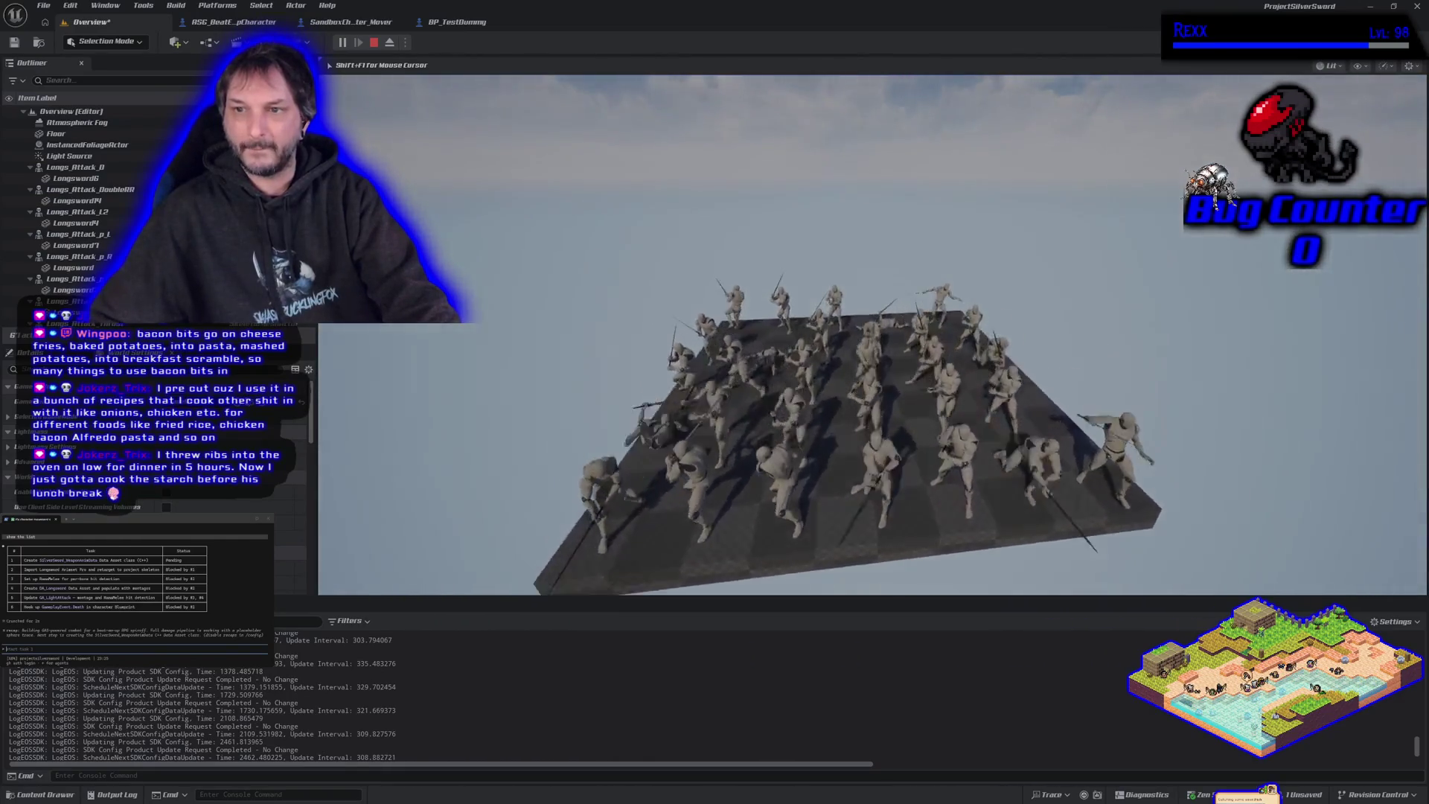
{"action": "key", "text": "w"}
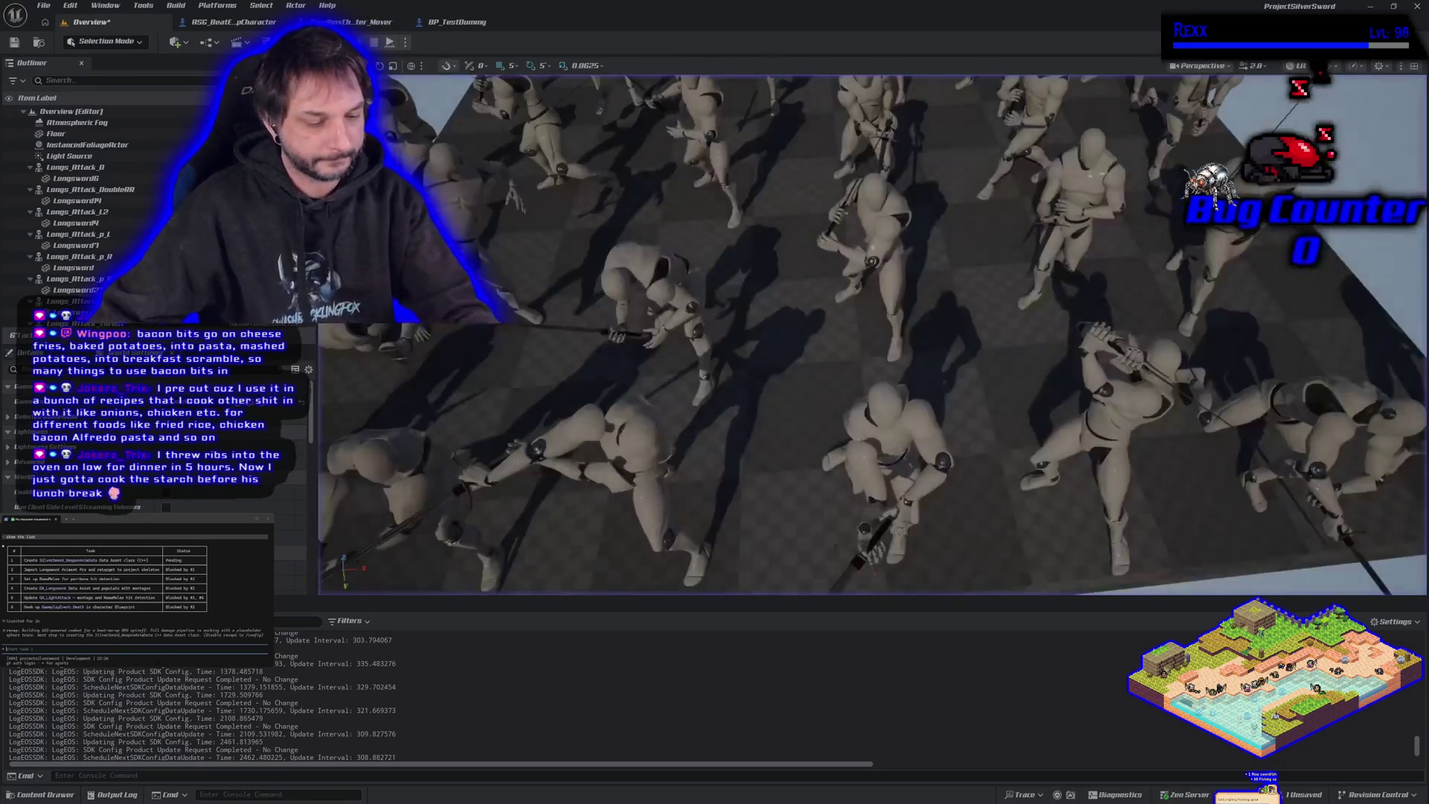
{"action": "key", "text": "Escape"}
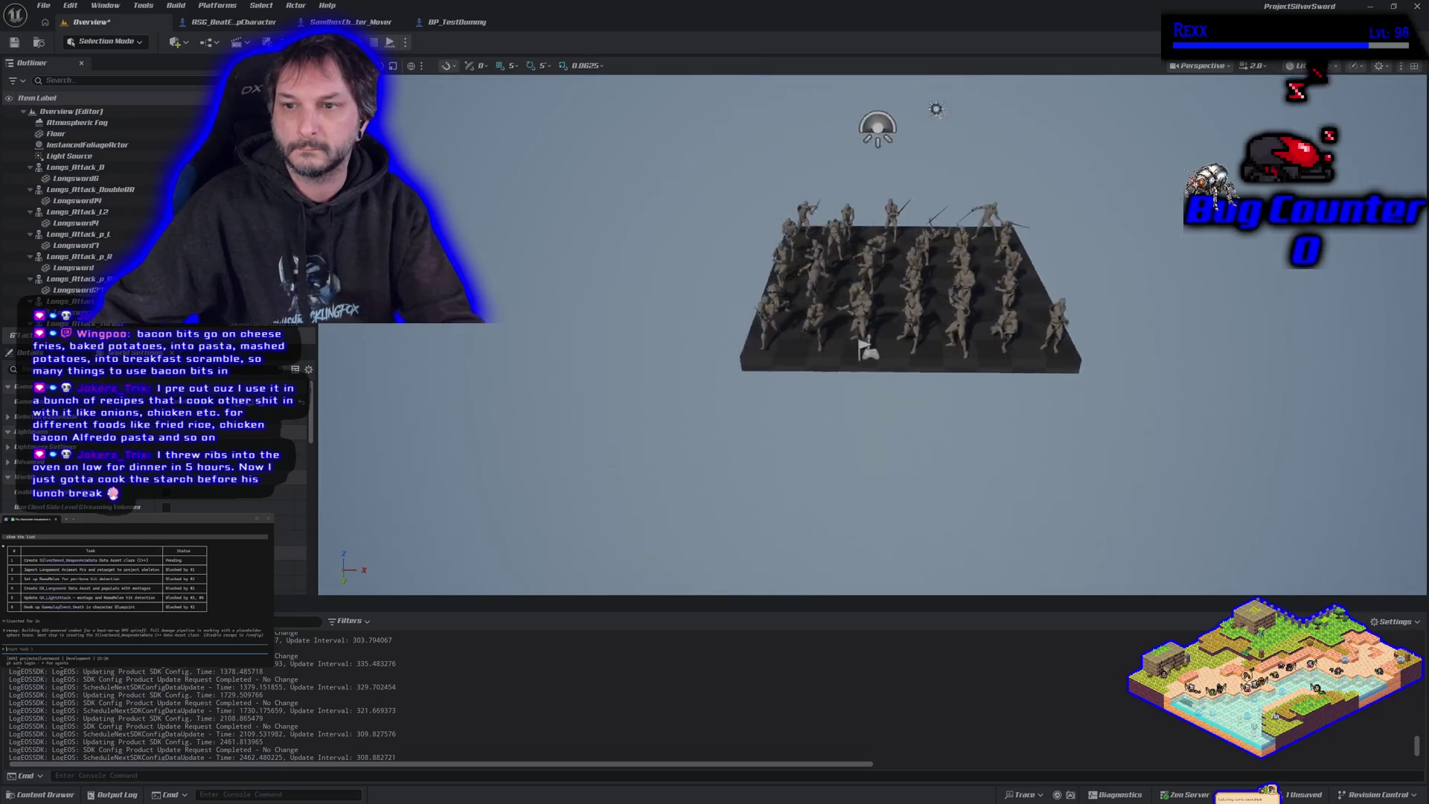
Step: Open the Content Drawer from the bottom-left status bar
{"action": "left_click", "coordinate": [44, 795]}
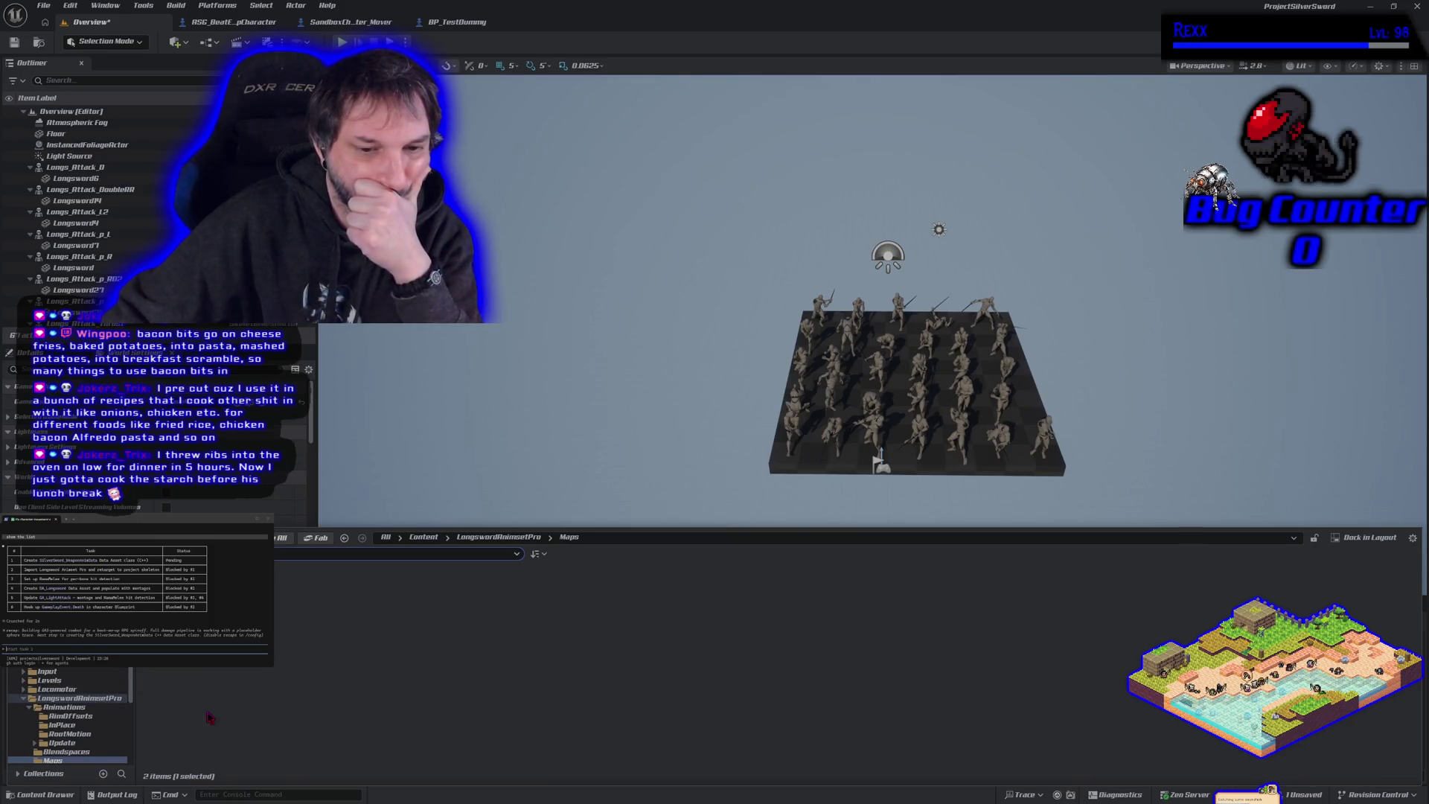
Step: Save the Overview map, then browse the Content Drawer from Levels down to Plugins
{"action": "left_click", "coordinate": [14, 42]}
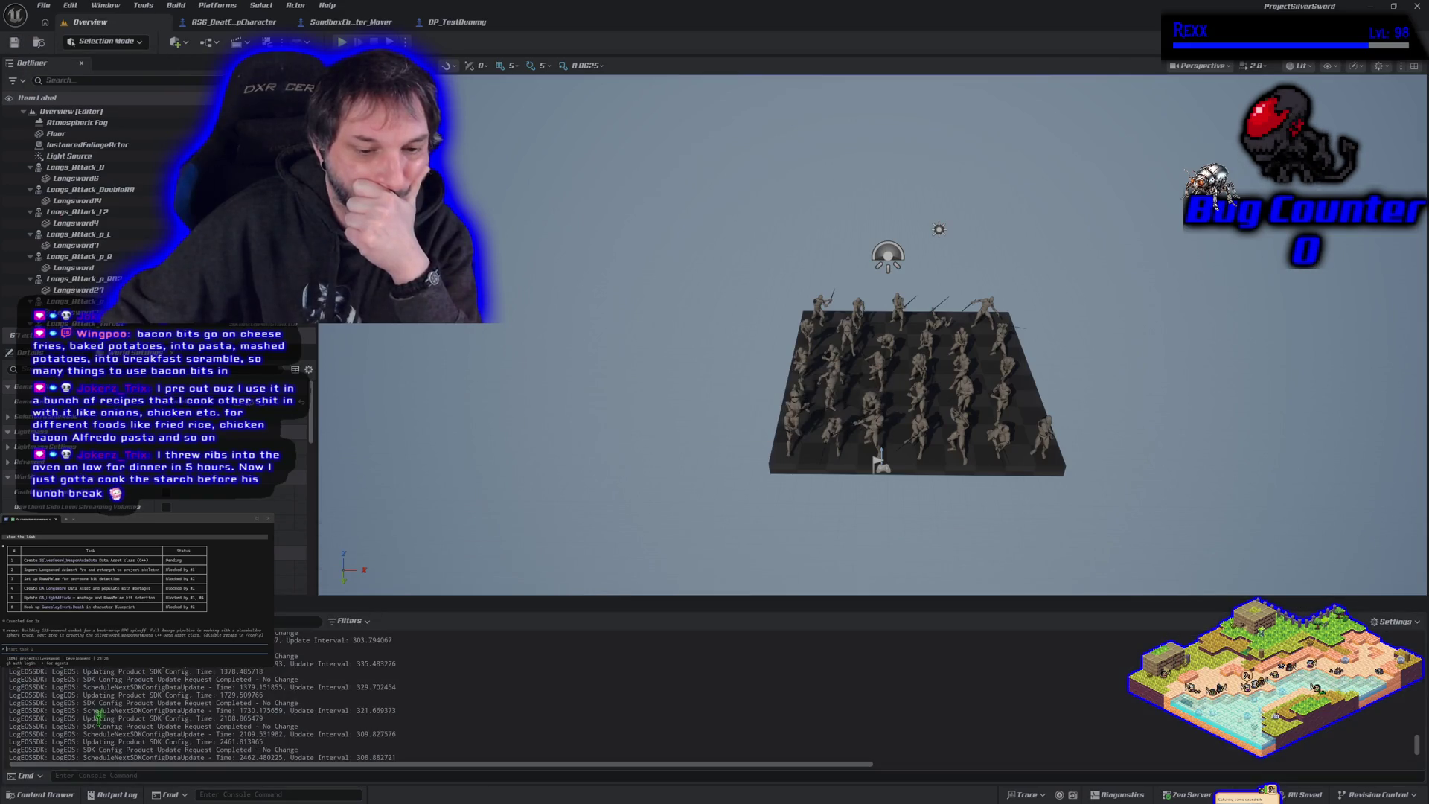
{"action": "left_click", "coordinate": [46, 794]}
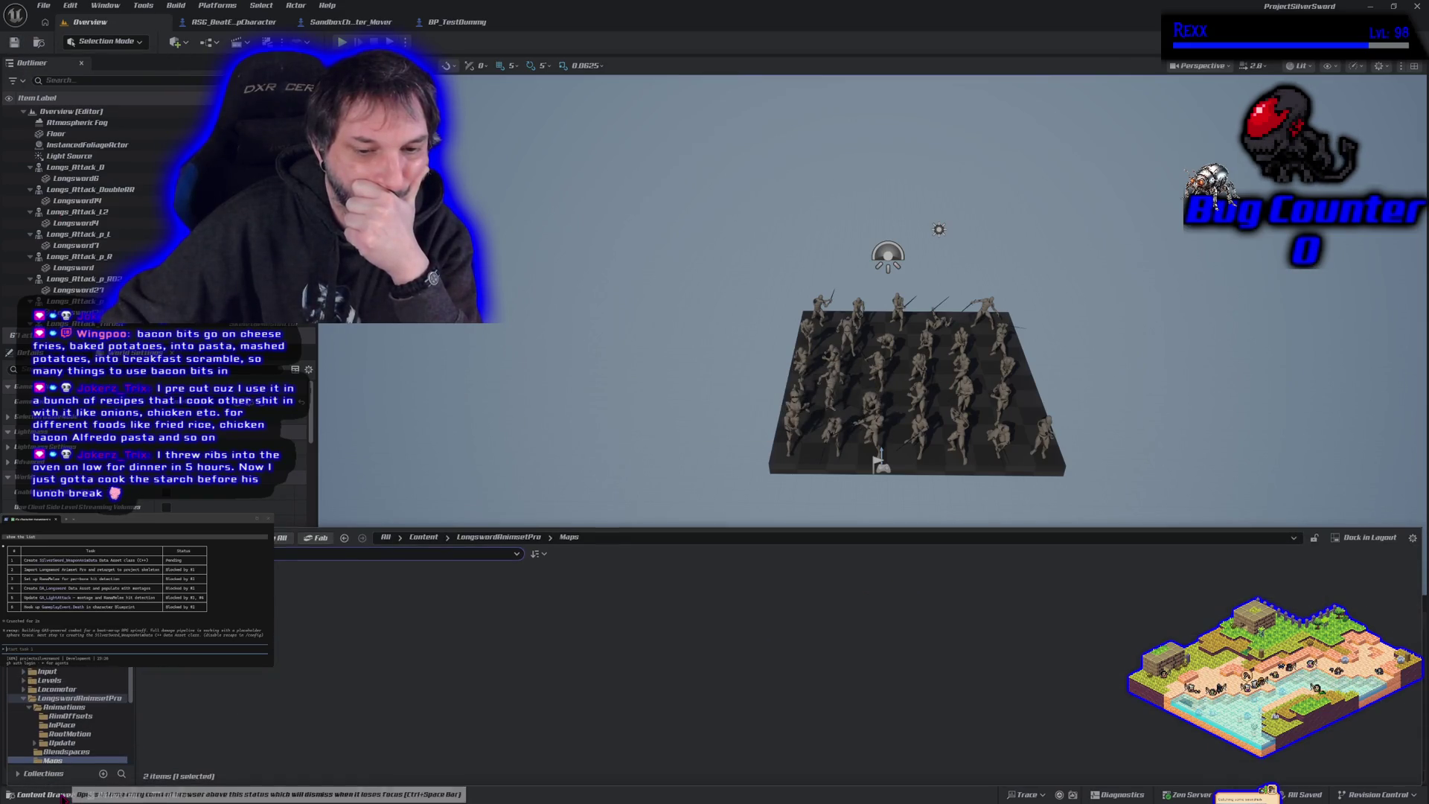
{"action": "left_click", "coordinate": [60, 684]}
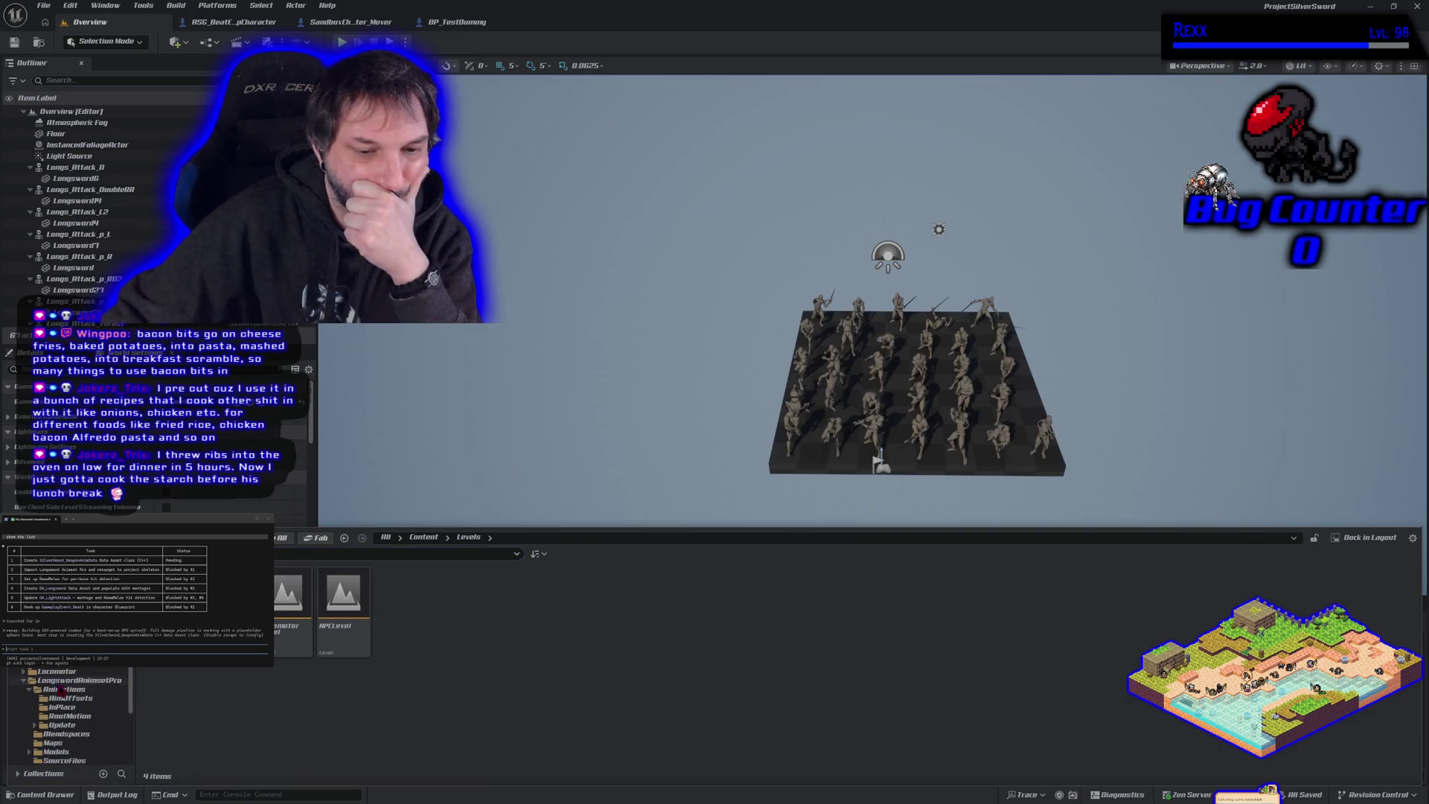
{"action": "scroll", "coordinate": [61, 690], "scroll_direction": "down", "scroll_amount": 3}
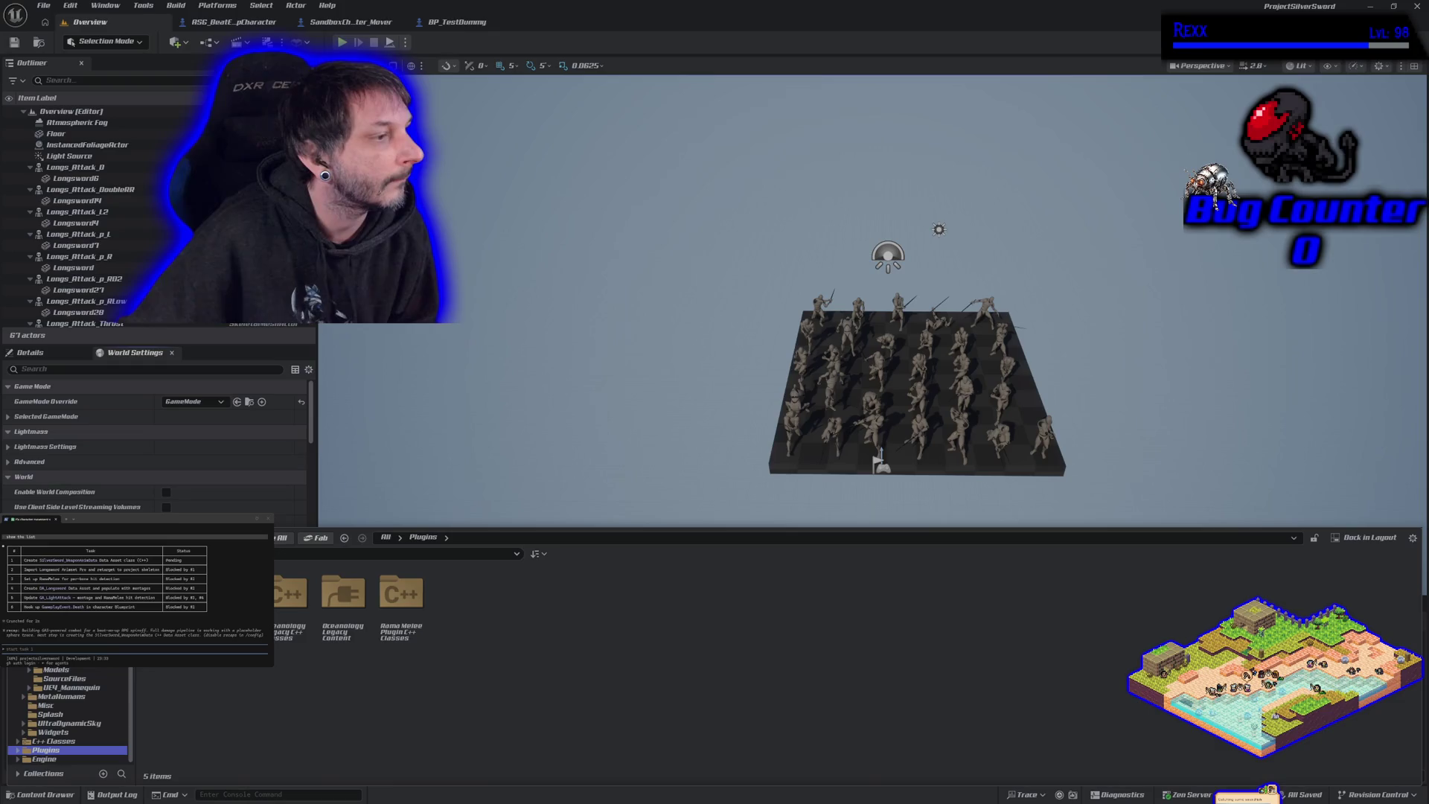
Step: Switch to the browser showing the Amazon YVE LIFE laser cat toy page
{"action": "key", "text": "alt+Tab"}
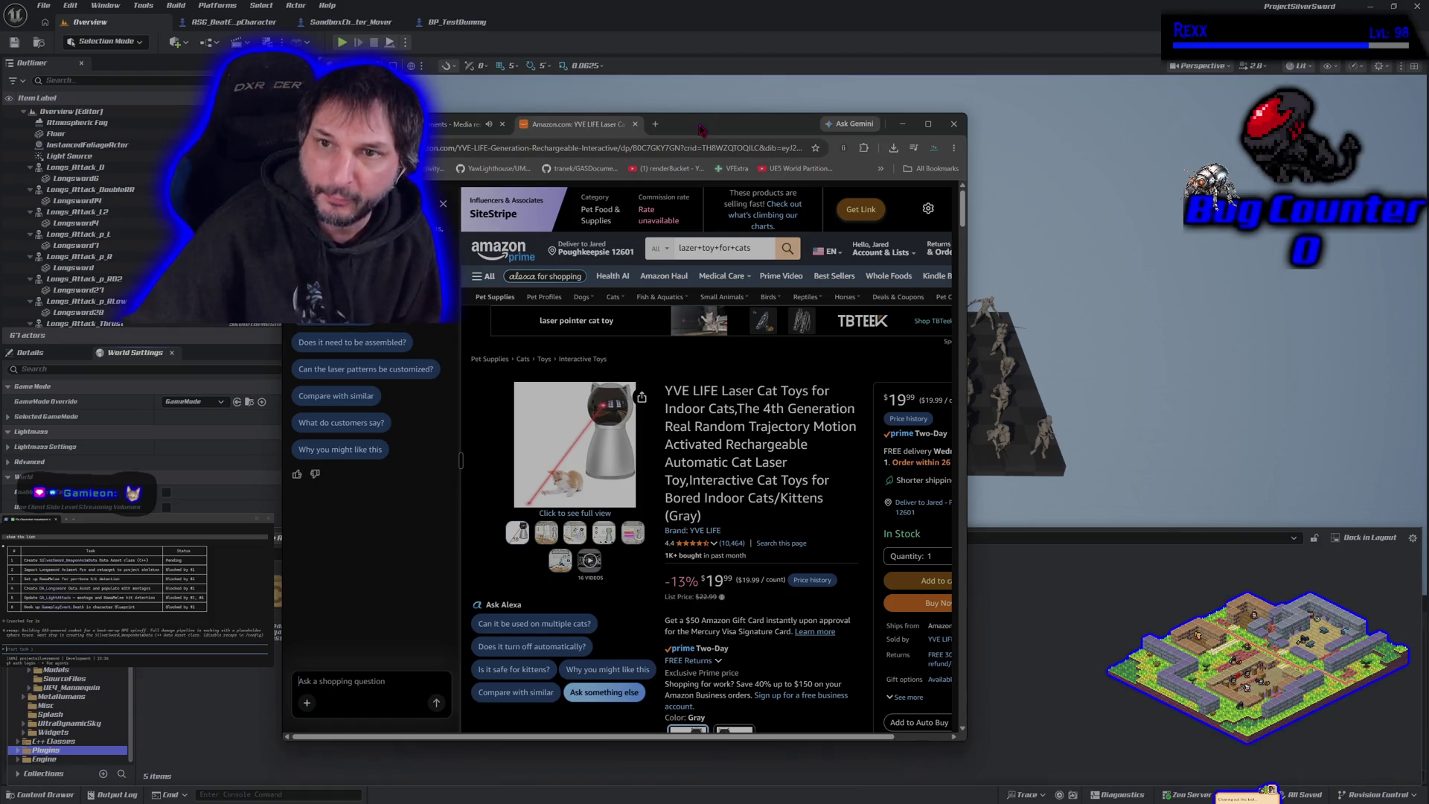
Step: Minimize the Amazon cat toy page and bring the YouTube window forward
{"action": "left_click", "coordinate": [902, 124]}
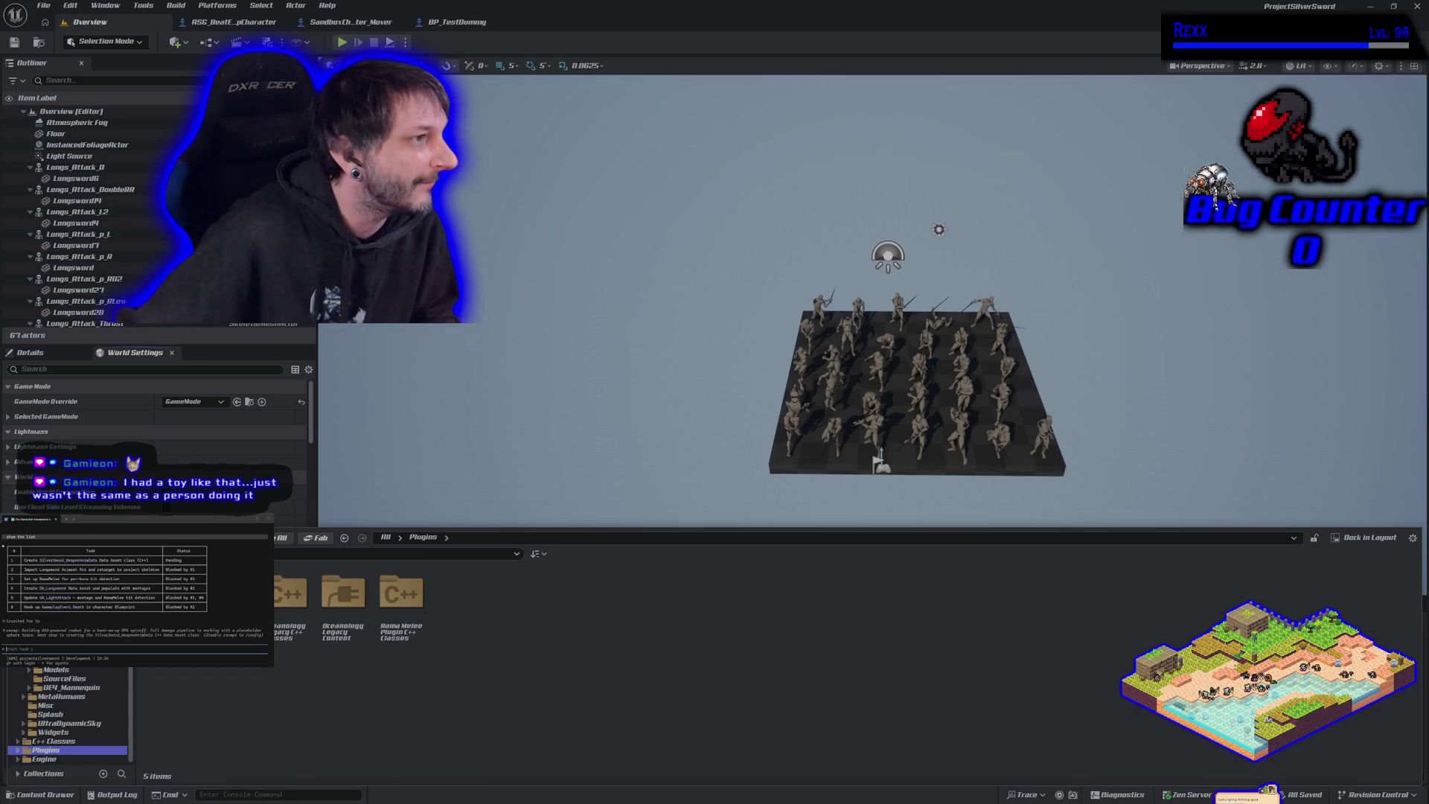
{"action": "key", "text": "alt+Tab"}
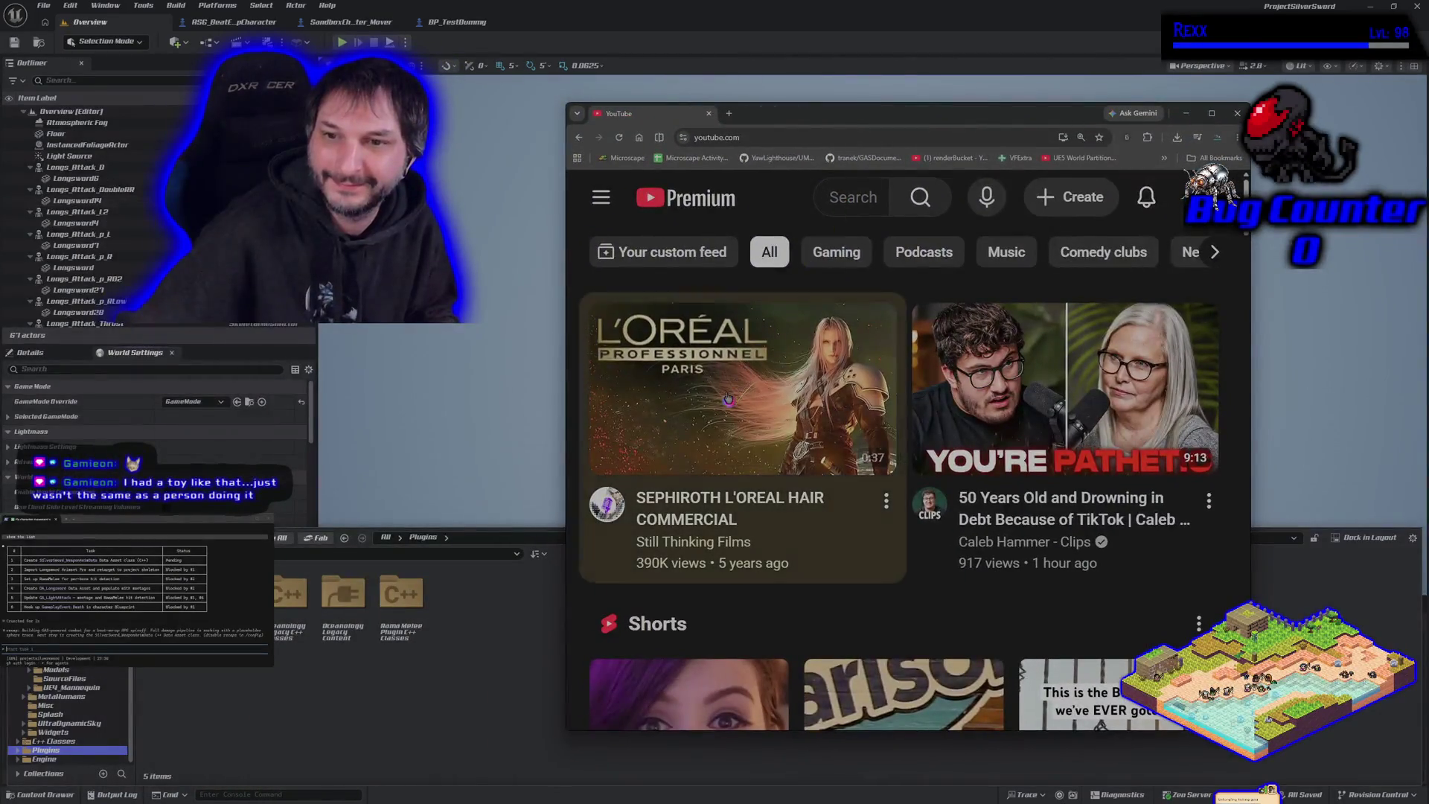
Step: Watch the SEPHIROTH L'OREAL HAIR COMMERCIAL fullscreen, close the browser, and open the BeatEmUp Levels folder
{"action": "left_click", "coordinate": [741, 385]}
{"action": "left_click", "coordinate": [1202, 582]}
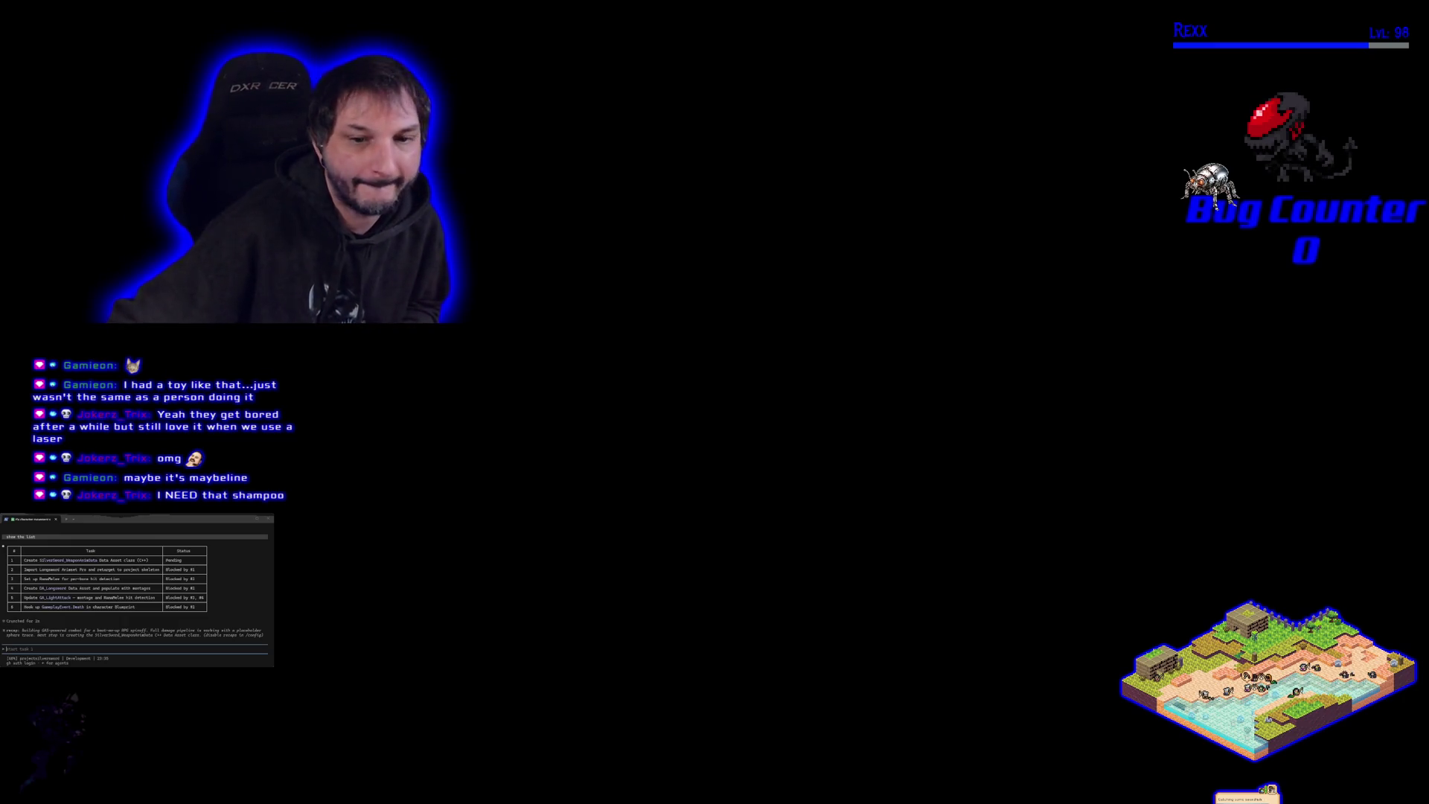
{"action": "key", "text": "Escape"}
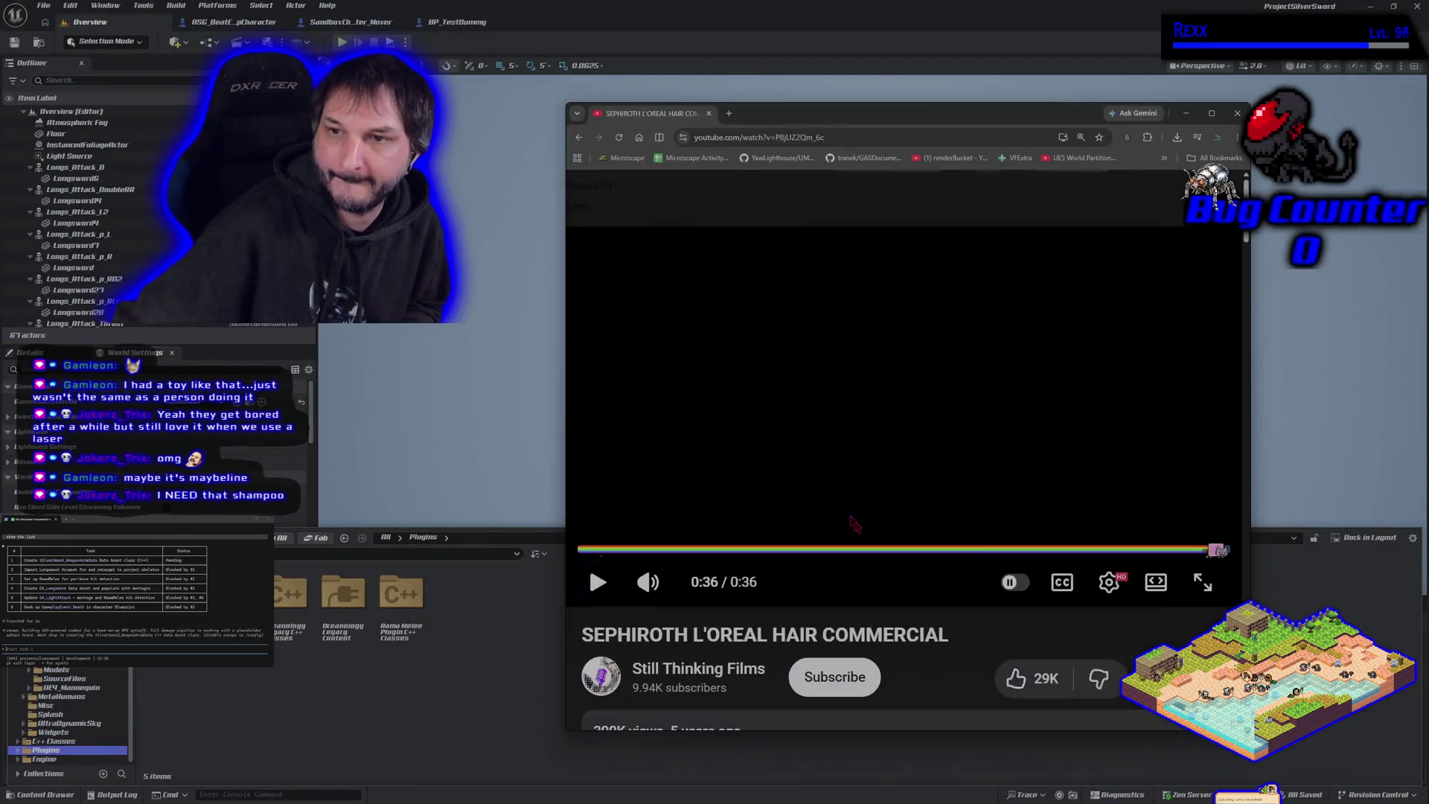
{"action": "left_click", "coordinate": [1237, 113]}
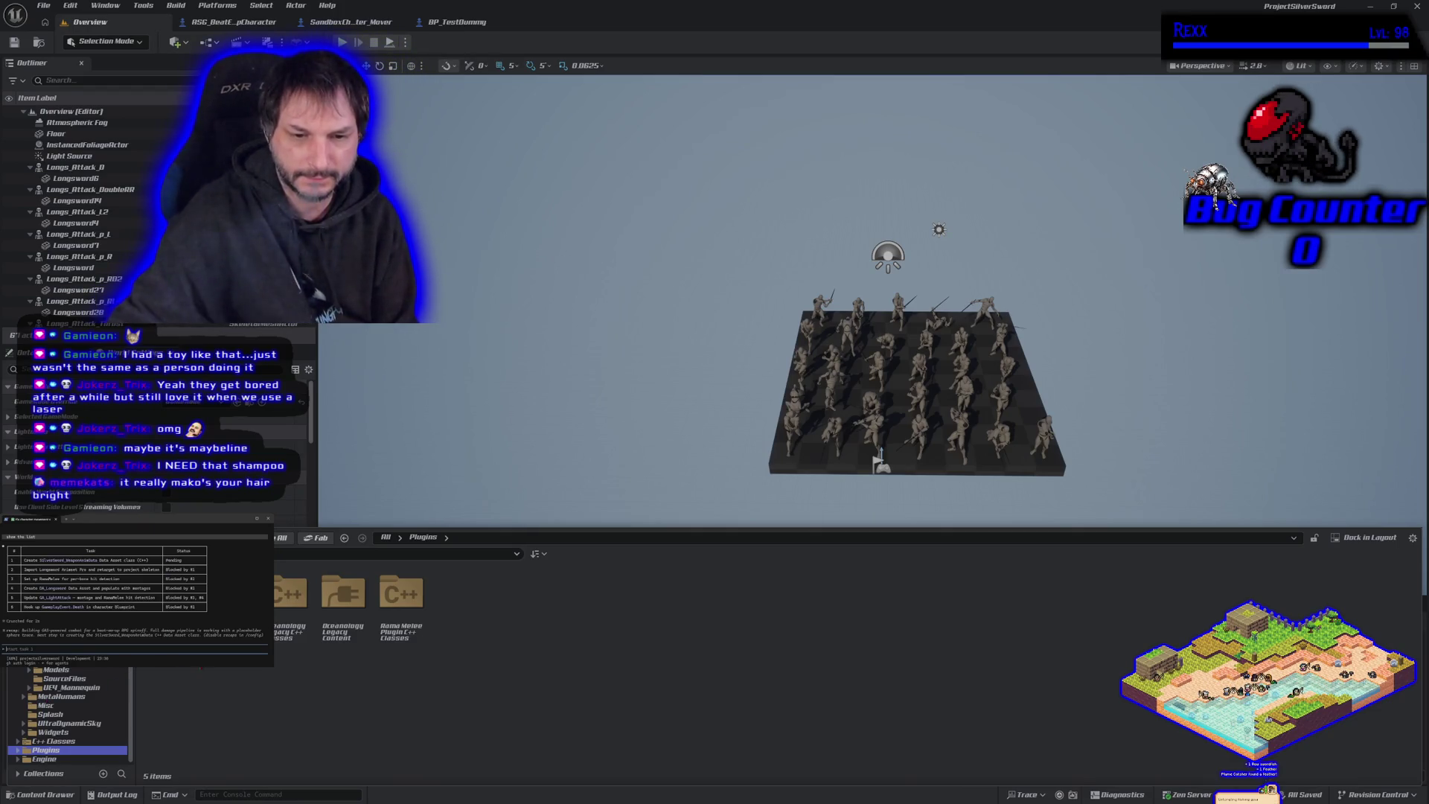
{"action": "left_click", "coordinate": [53, 758]}
Step: Open BeatEmUpLevel from the Levels folder and tilt the view toward the arena
{"action": "left_click", "coordinate": [55, 687]}
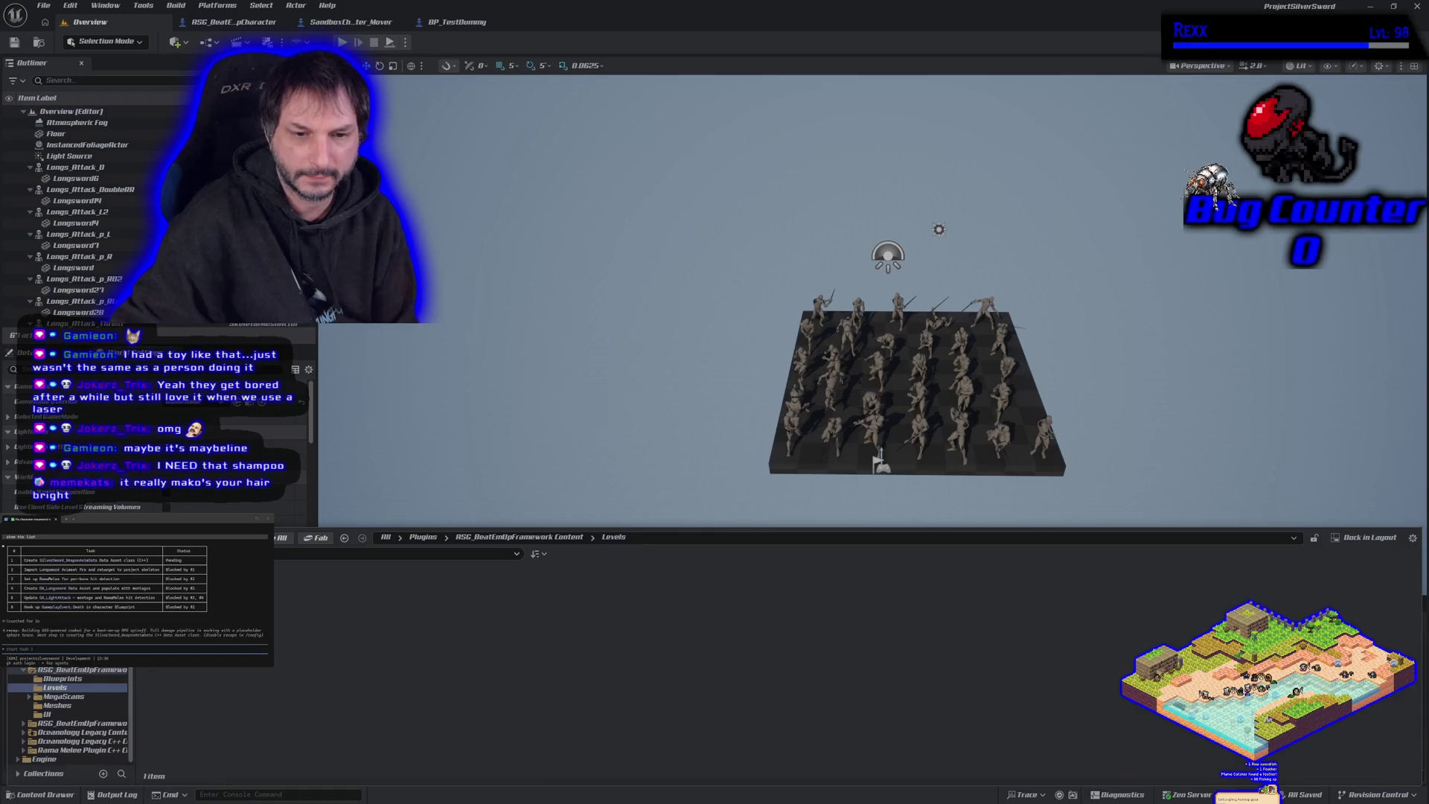
{"action": "double_click", "coordinate": [171, 588]}
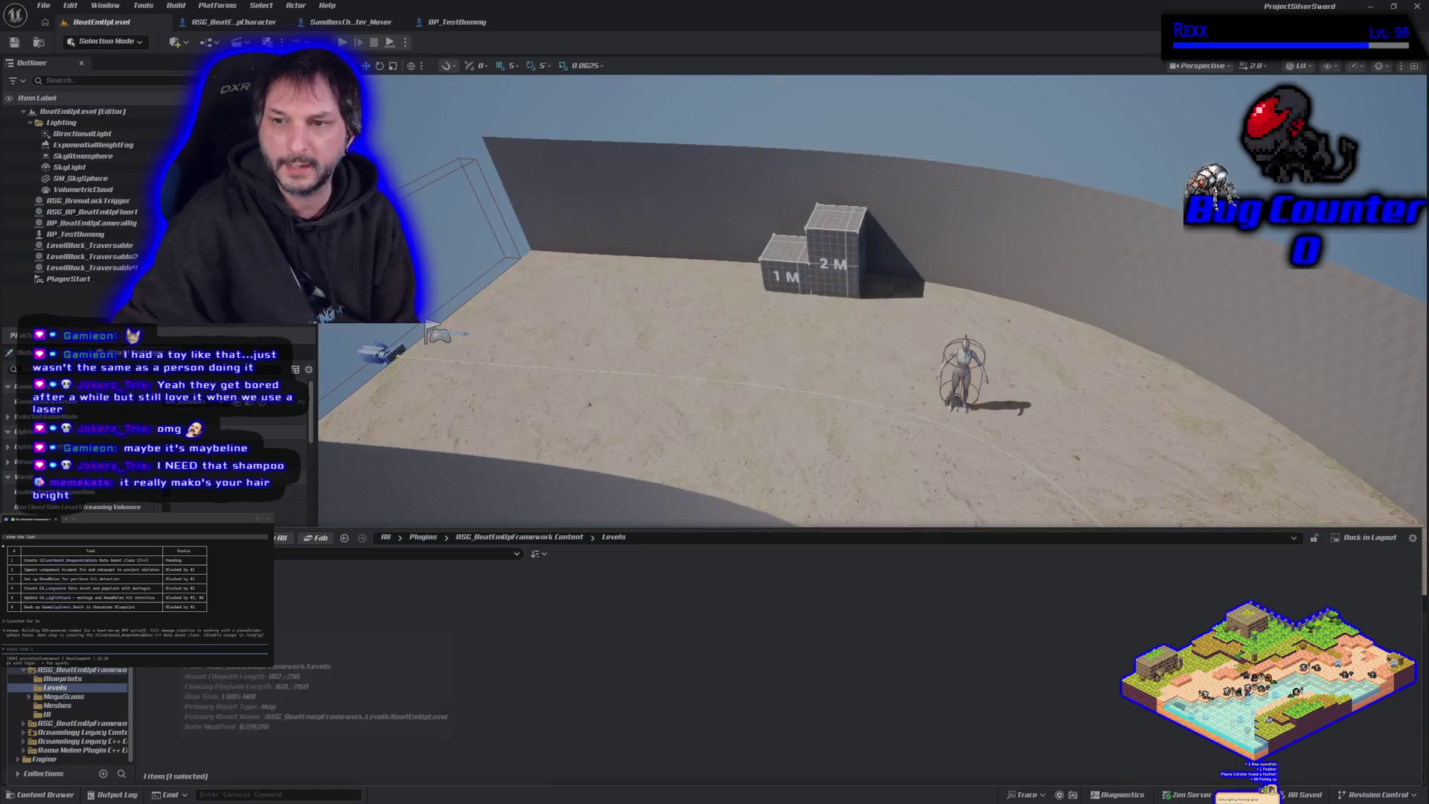
{"action": "left_click_drag", "start_coordinate": [489, 412], "coordinate": [489, 380]}
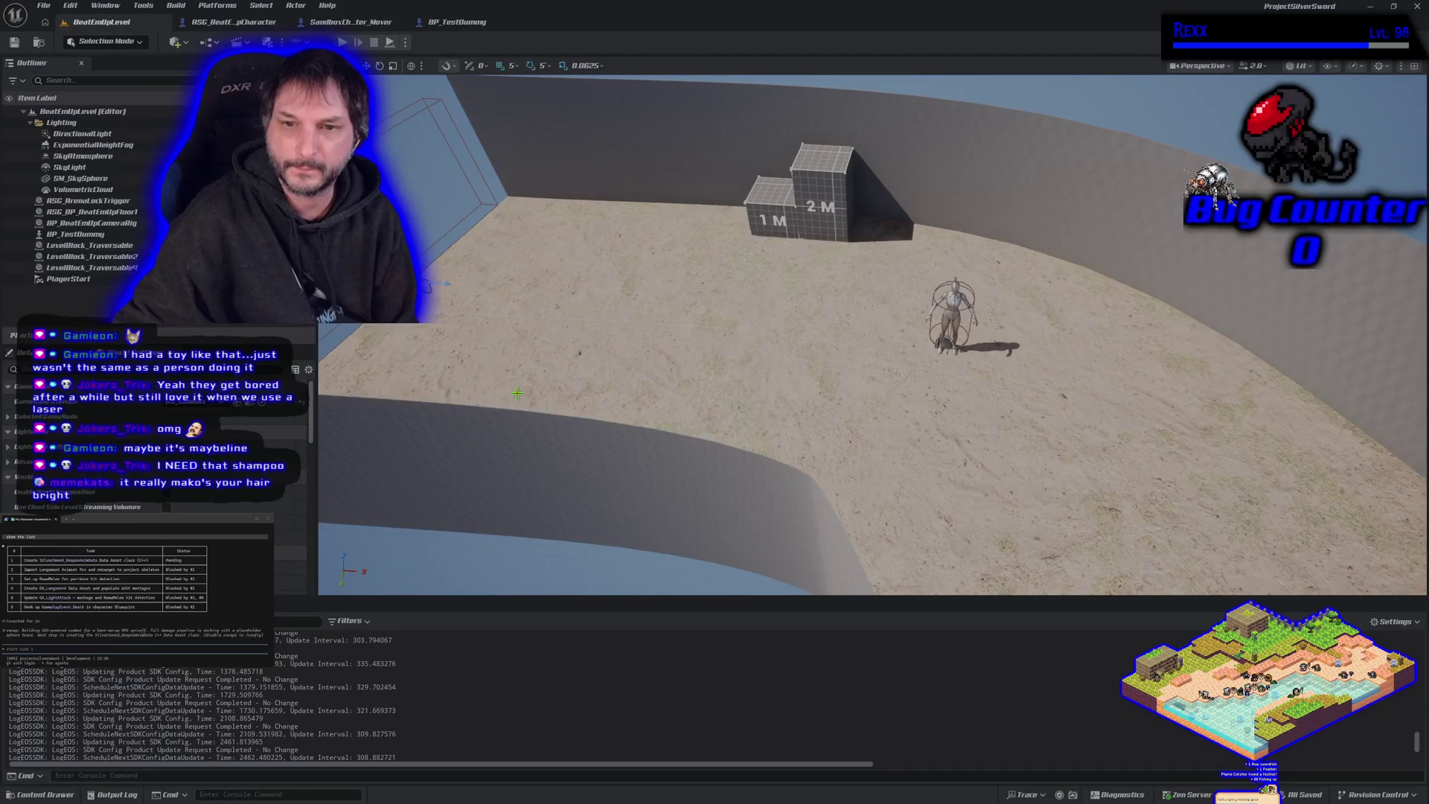
{"action": "left_click", "coordinate": [41, 794]}
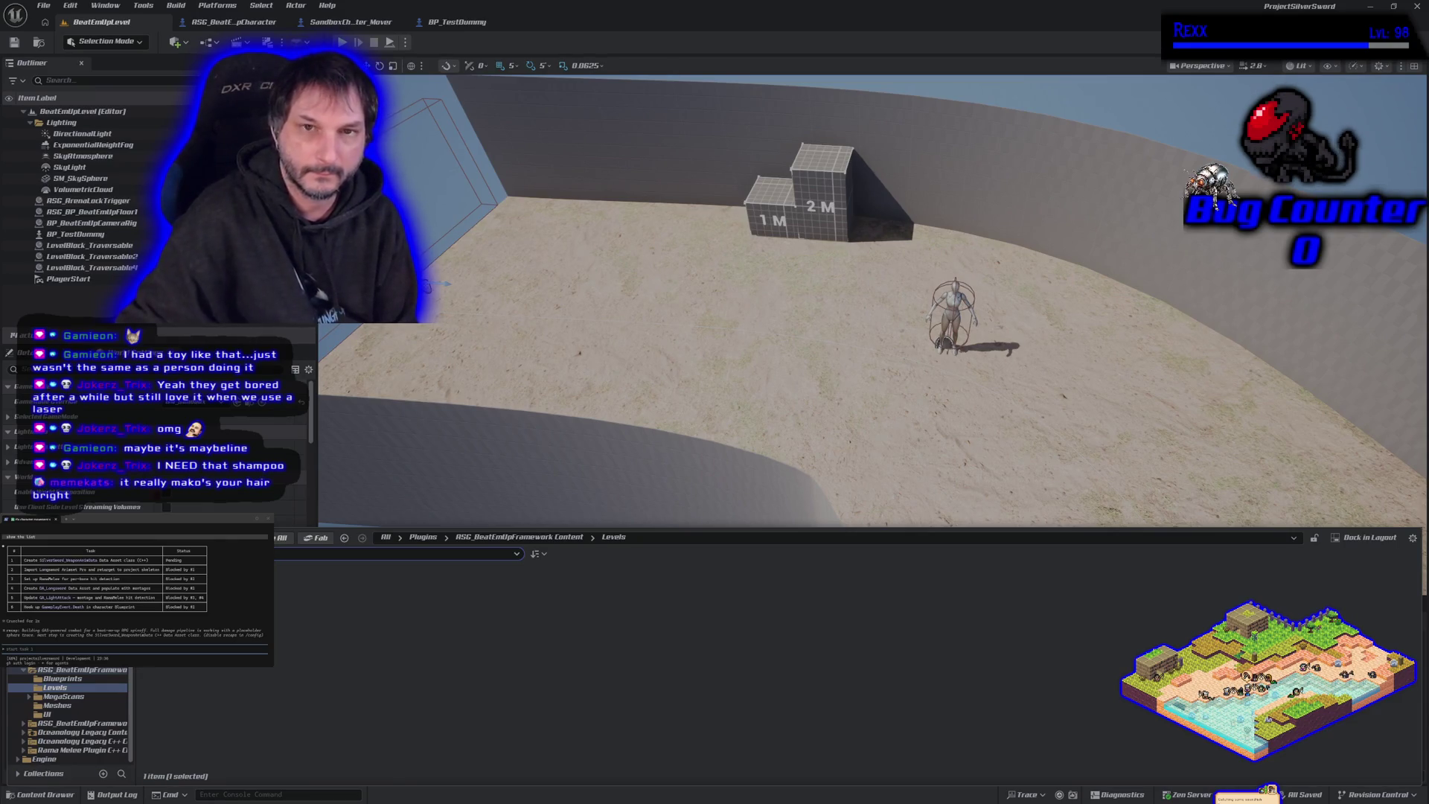
{"action": "key", "text": "ctrl+space"}
Step: Play-test BeatEmUpLevel, running and swinging a sword attack beside the test dummy
{"action": "key", "text": "alt+p"}
{"action": "key", "text": "d"}
{"action": "key", "text": "d"}
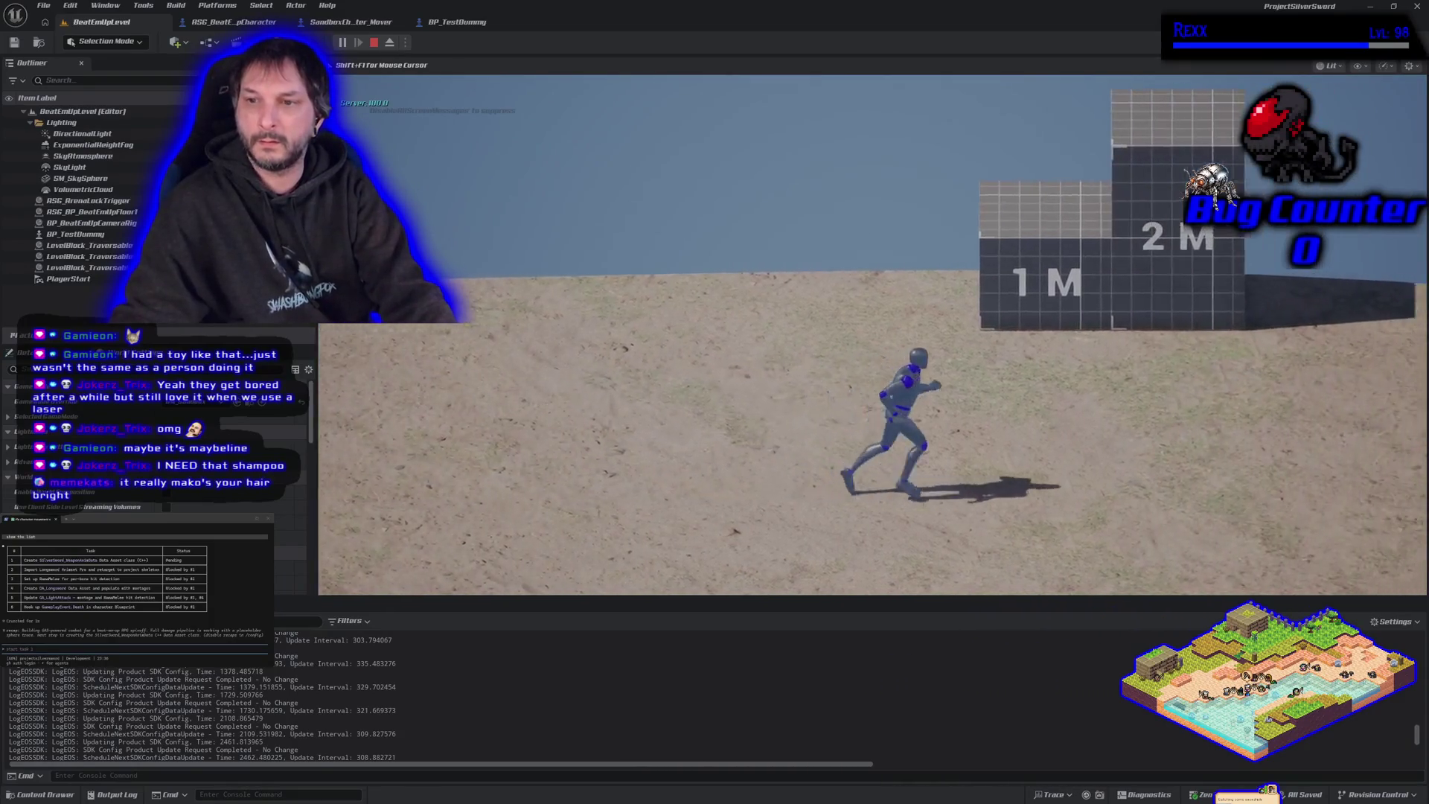
{"action": "key", "text": "j"}
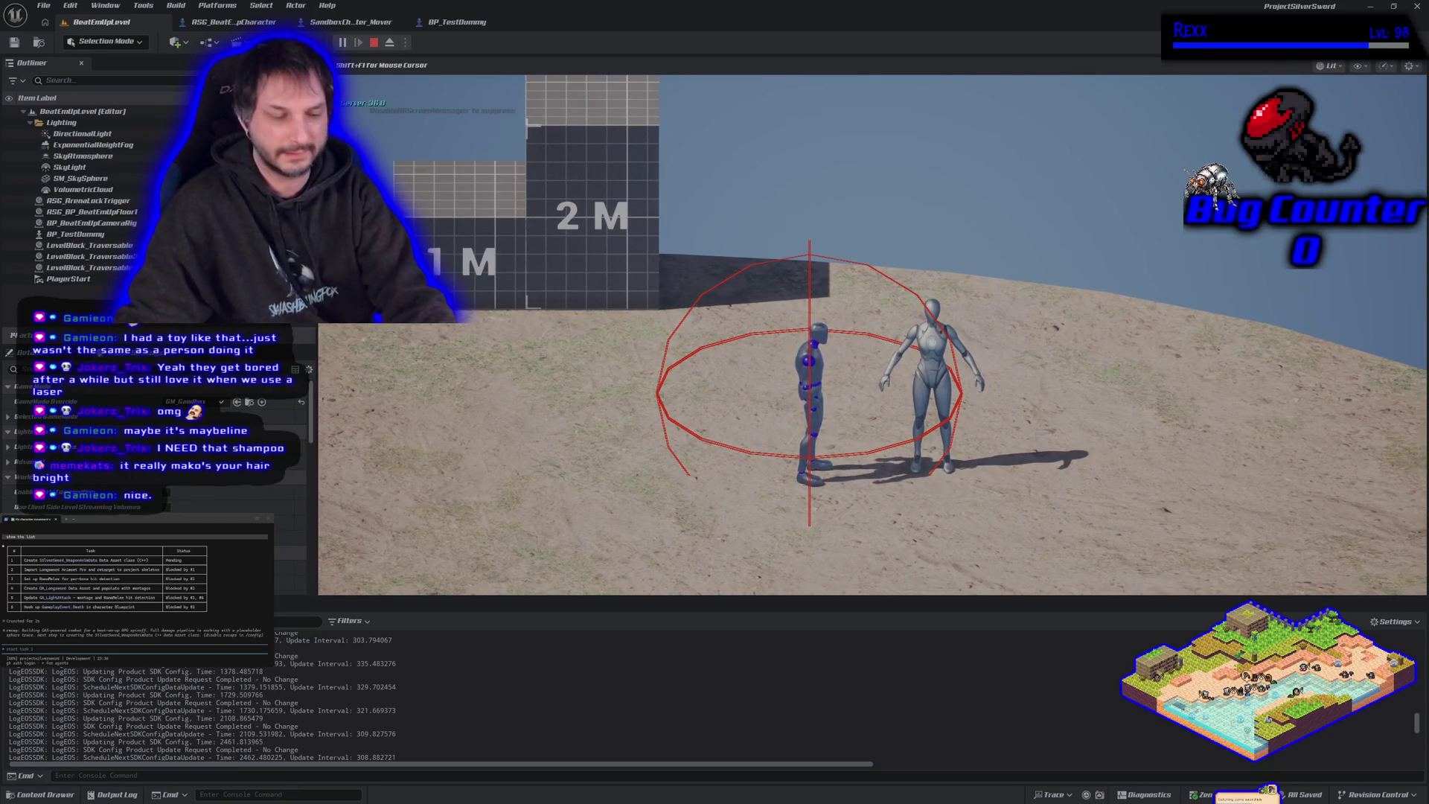
{"action": "key", "text": "Escape"}
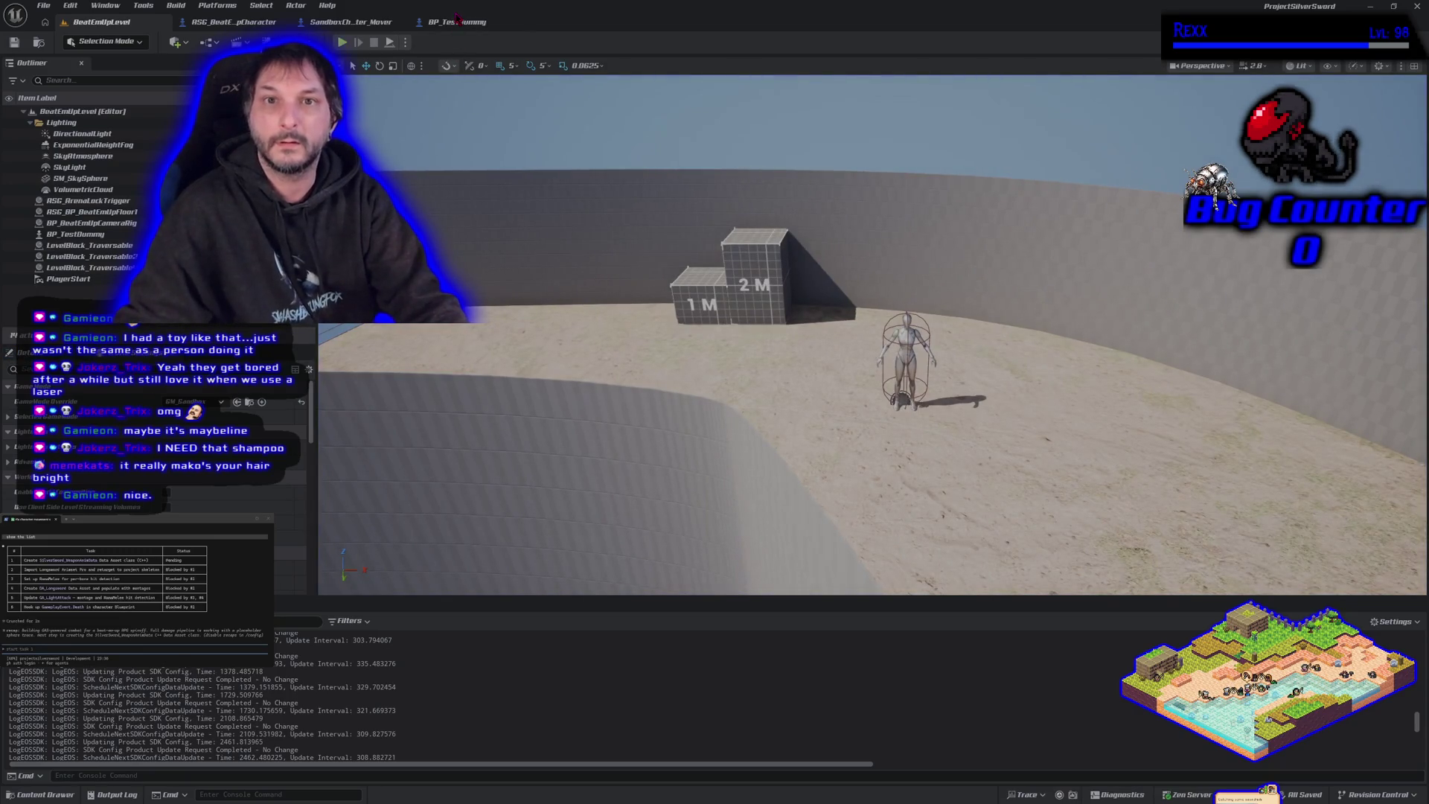
{"action": "left_click", "coordinate": [457, 21]}
Step: Browse the LongswordAnimsetPro content folder, glance at a folder's actions, then close the editor
{"action": "left_click", "coordinate": [127, 22]}
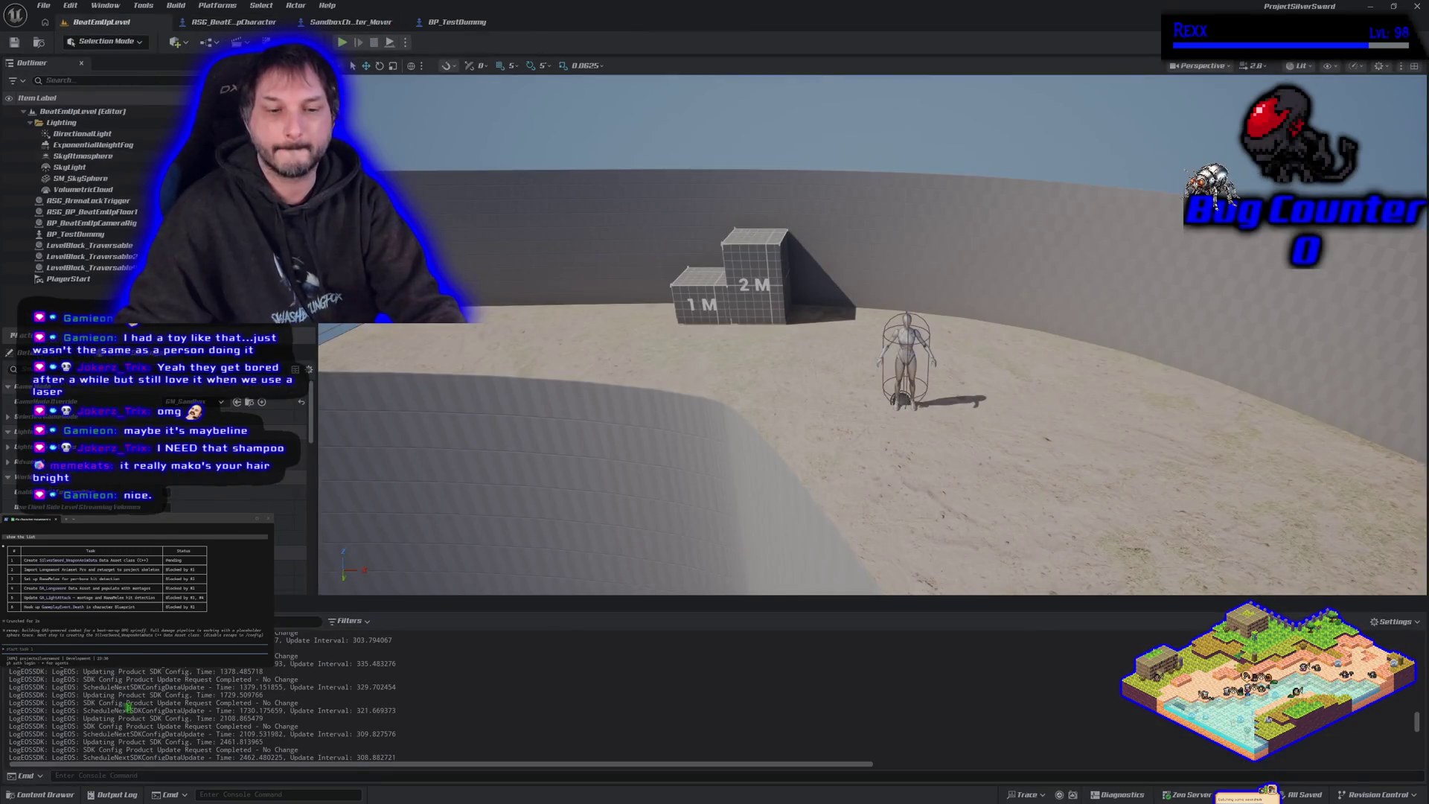
{"action": "left_click", "coordinate": [43, 795]}
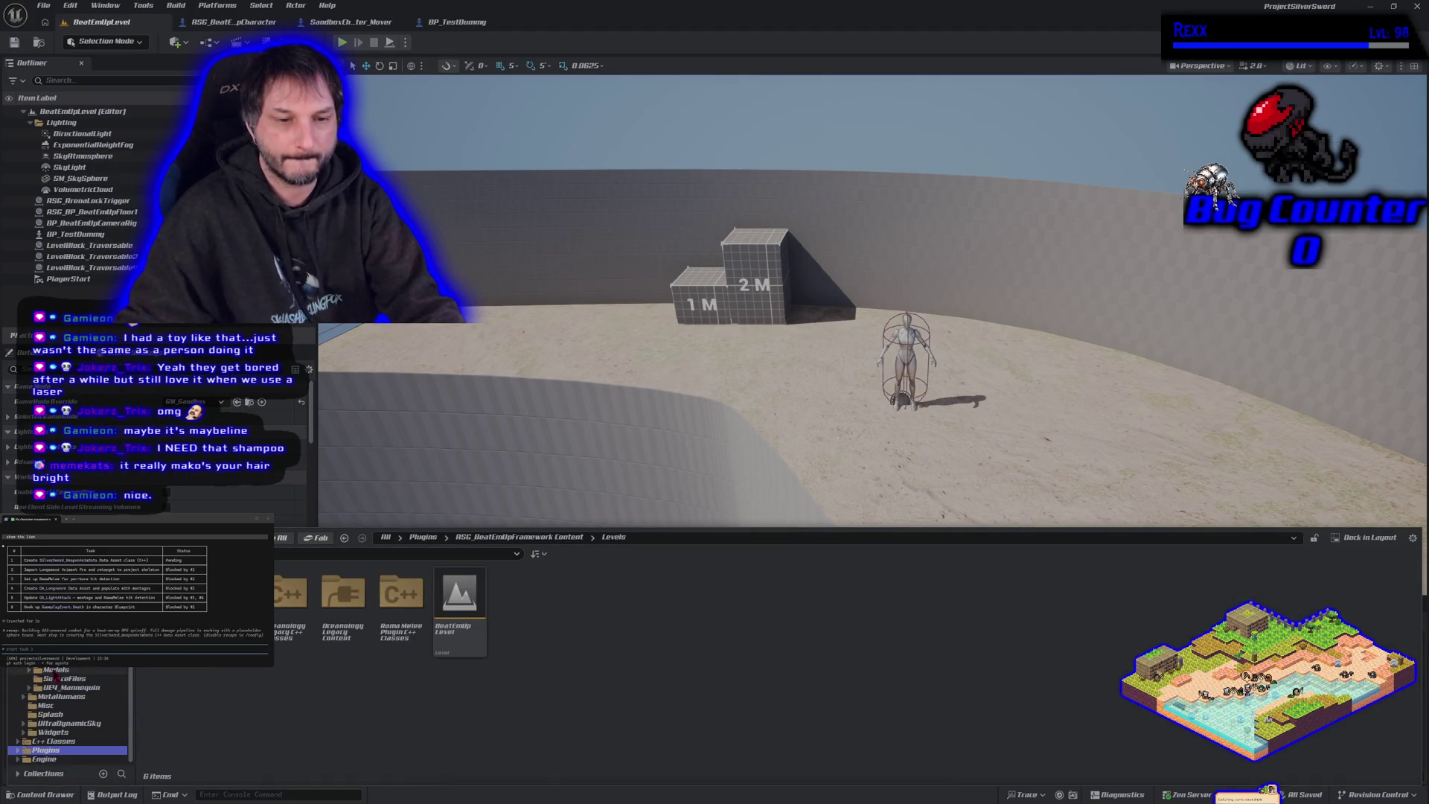
{"action": "left_click", "coordinate": [63, 660]}
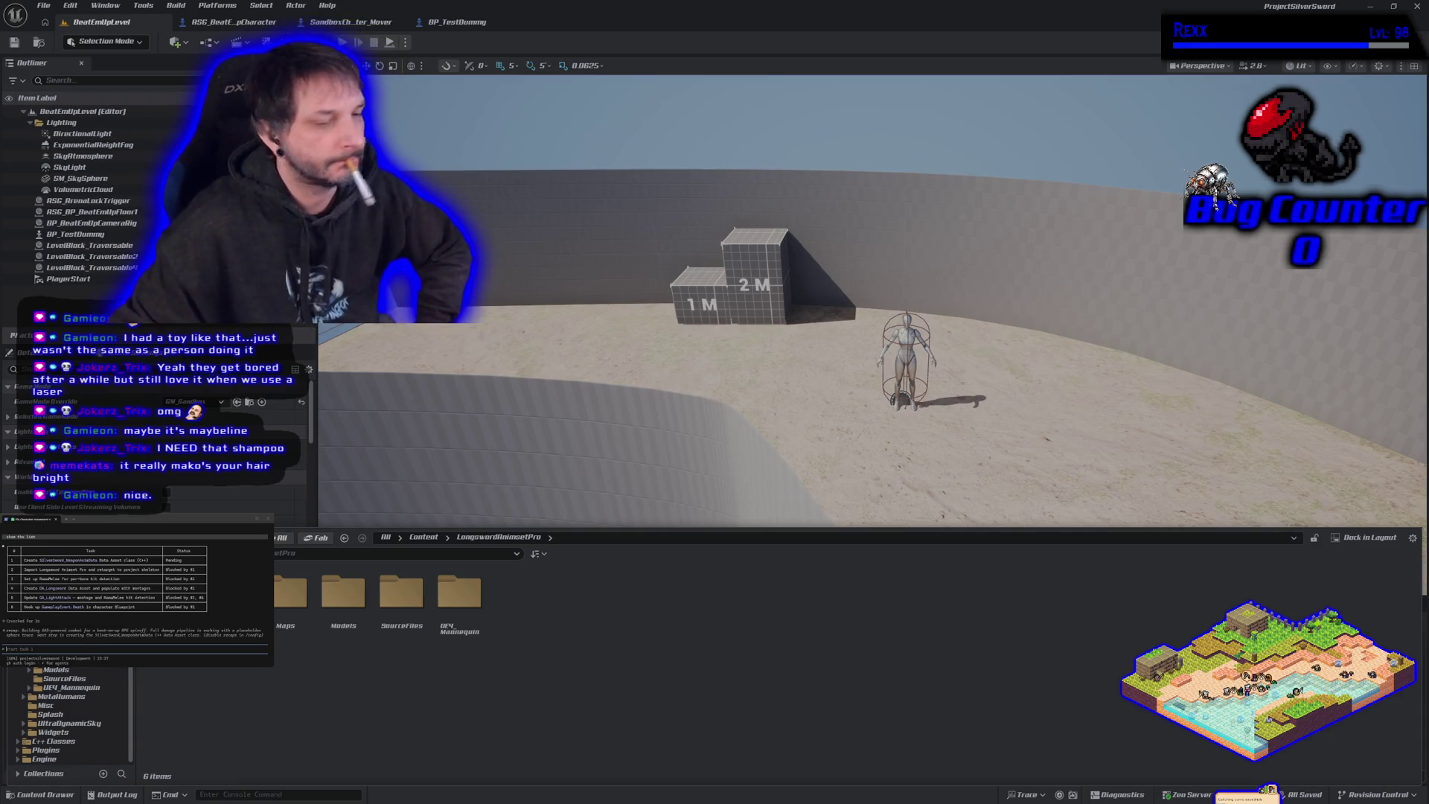
{"action": "right_click", "coordinate": [99, 696]}
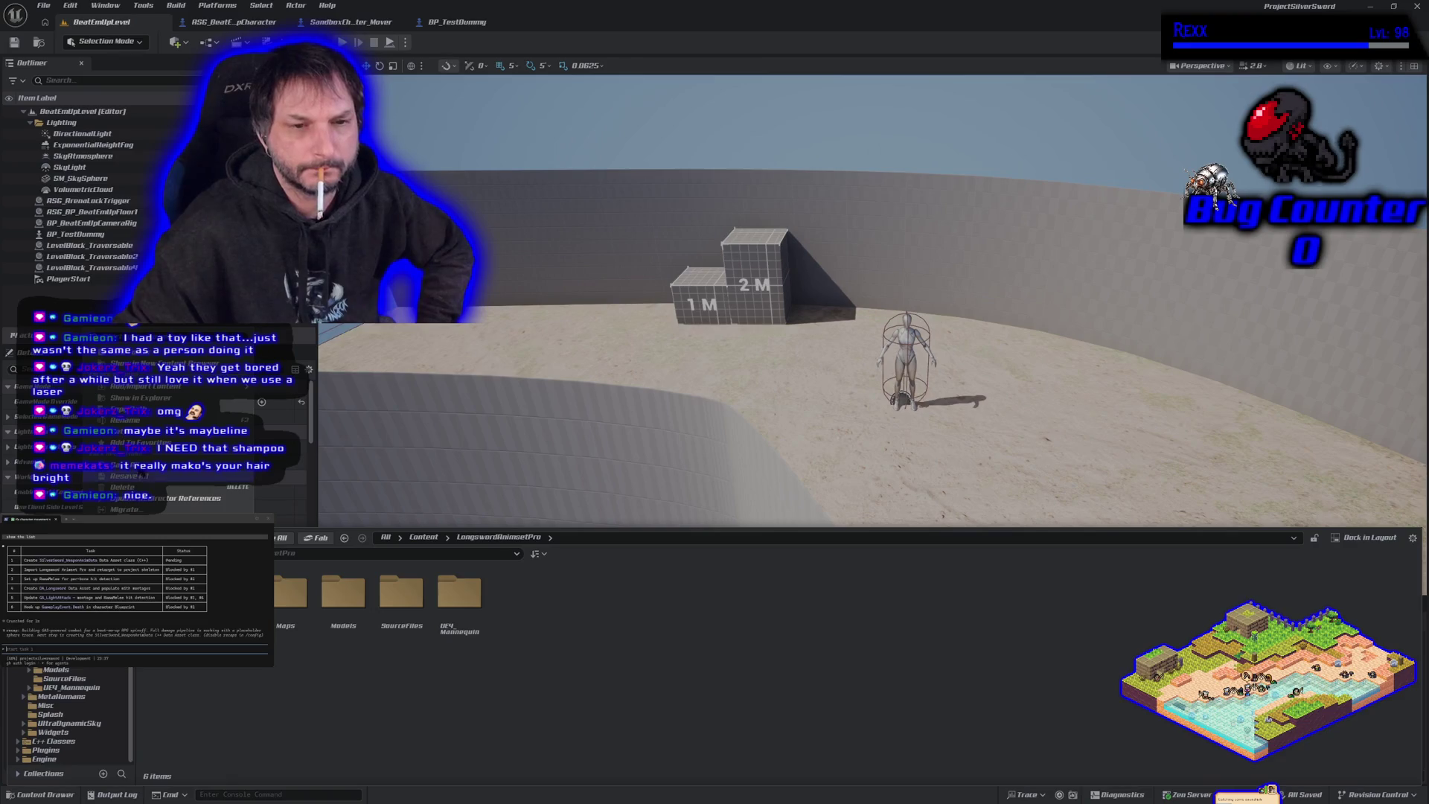
{"action": "key", "text": "Escape"}
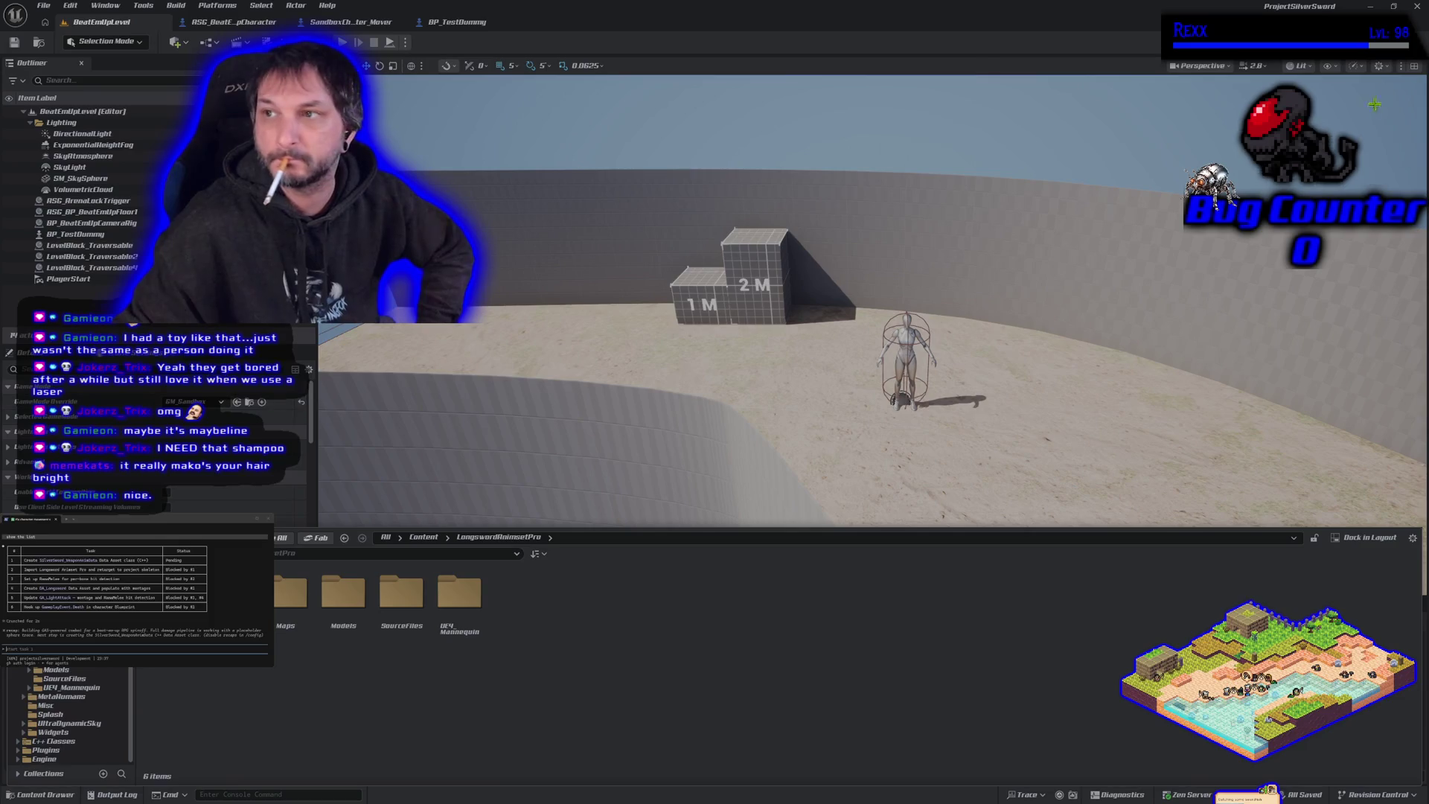
{"action": "left_click", "coordinate": [1419, 7]}
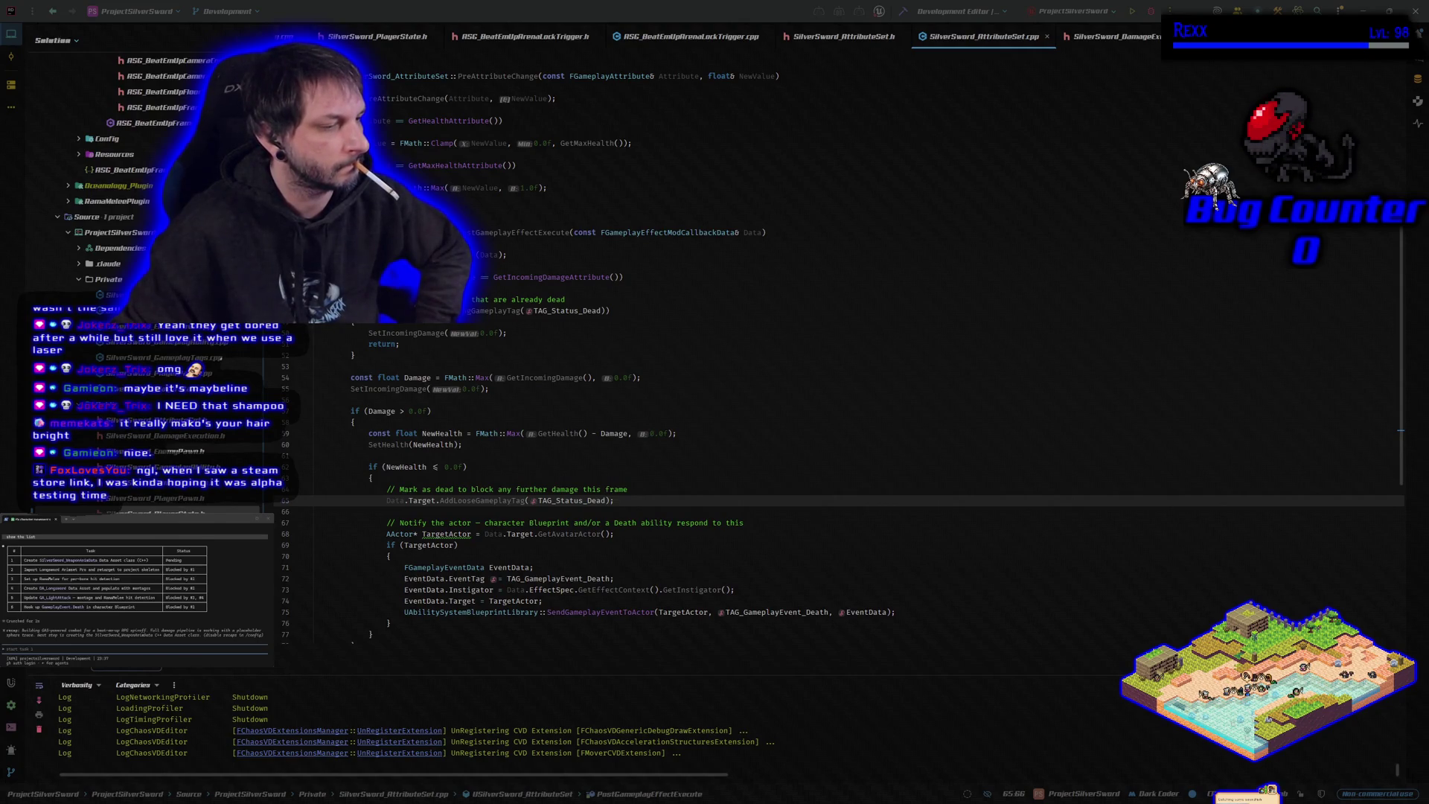
Step: Review BP_TestDummy.uasset as the only changed file in GitHub Desktop, then return to Rider
{"action": "key", "text": "alt+Tab"}
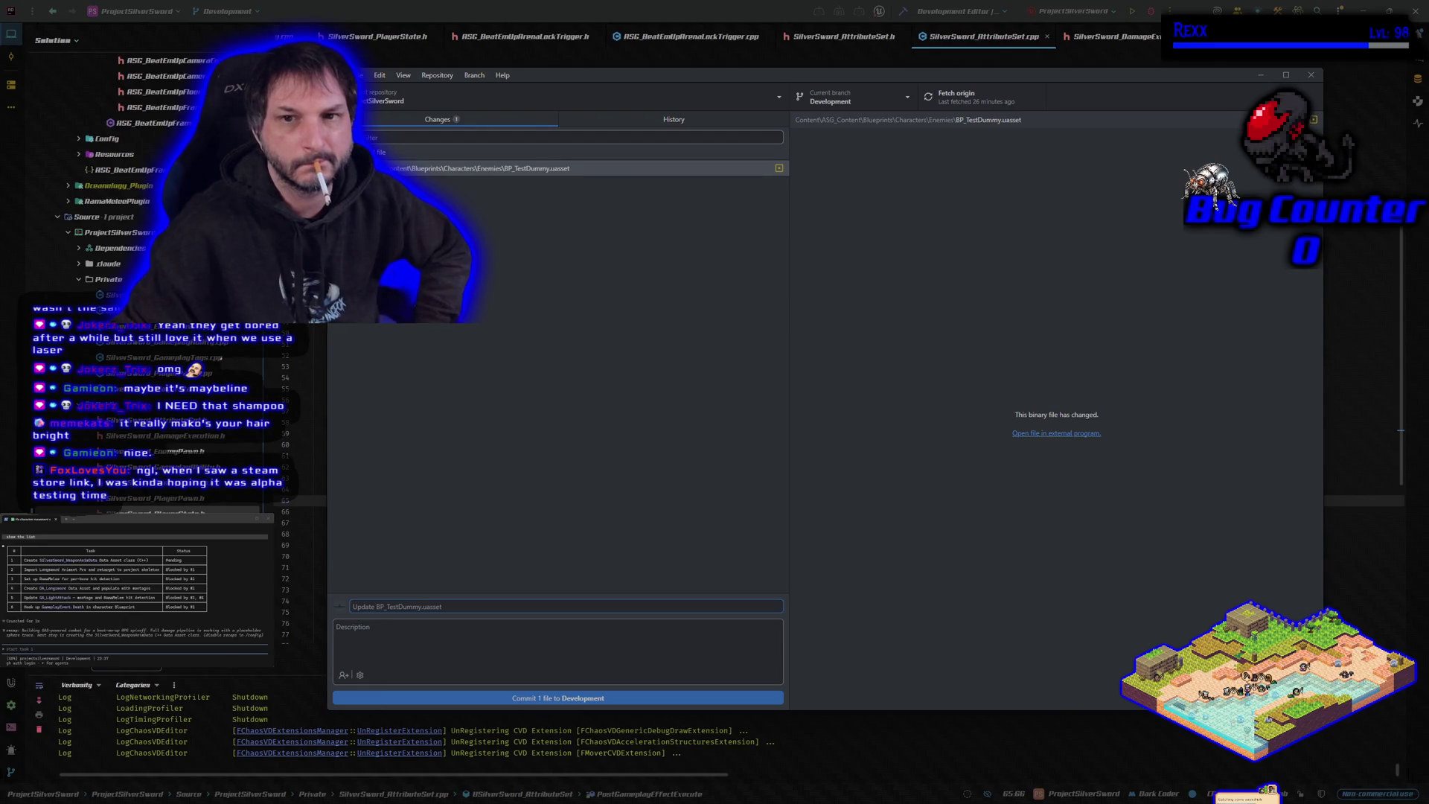
{"action": "key", "text": "alt+Tab"}
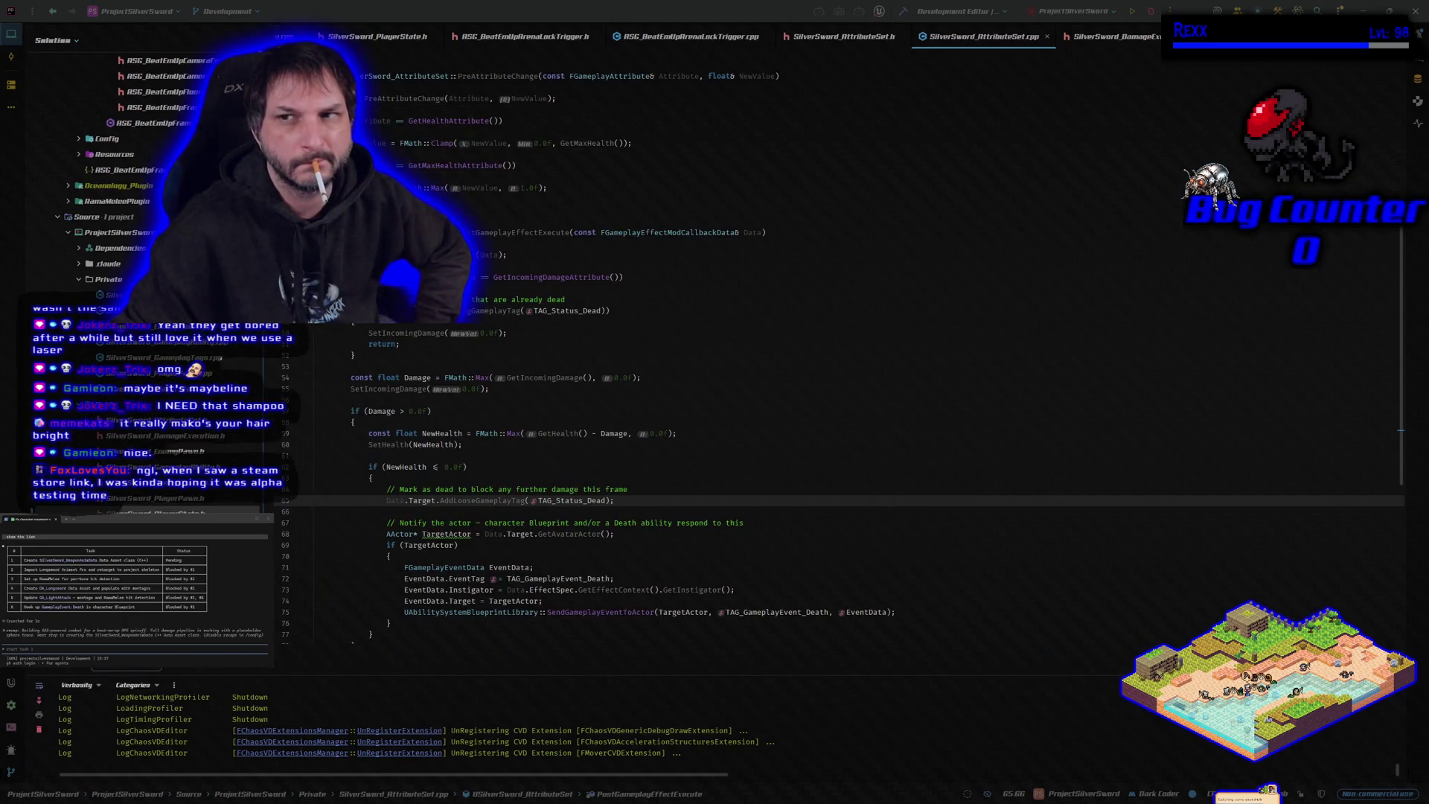
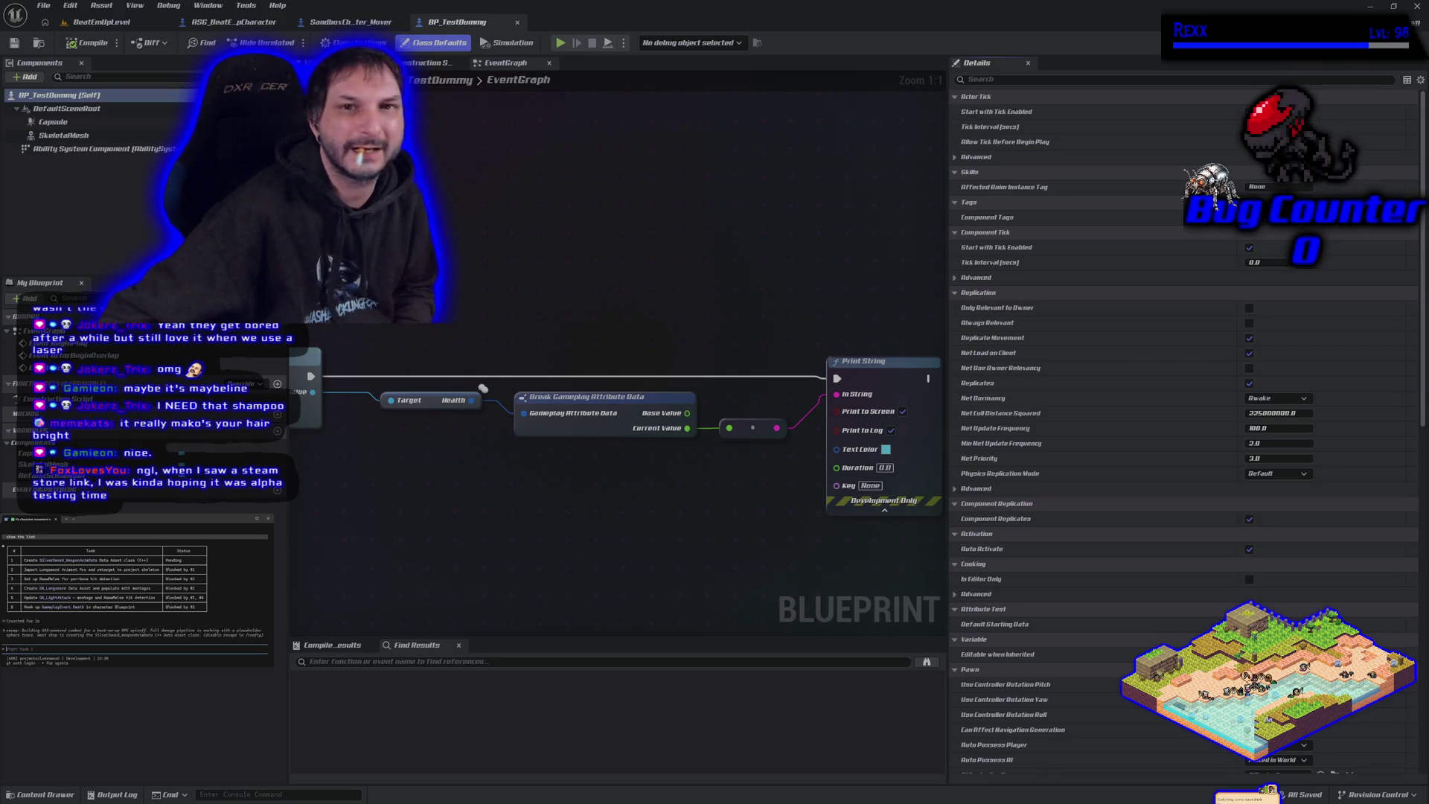
Step: Zoom out and pan the BP_TestDummy event graph to see the whole health print chain
{"action": "scroll", "coordinate": [555, 288], "scroll_direction": "down", "scroll_amount": 2}
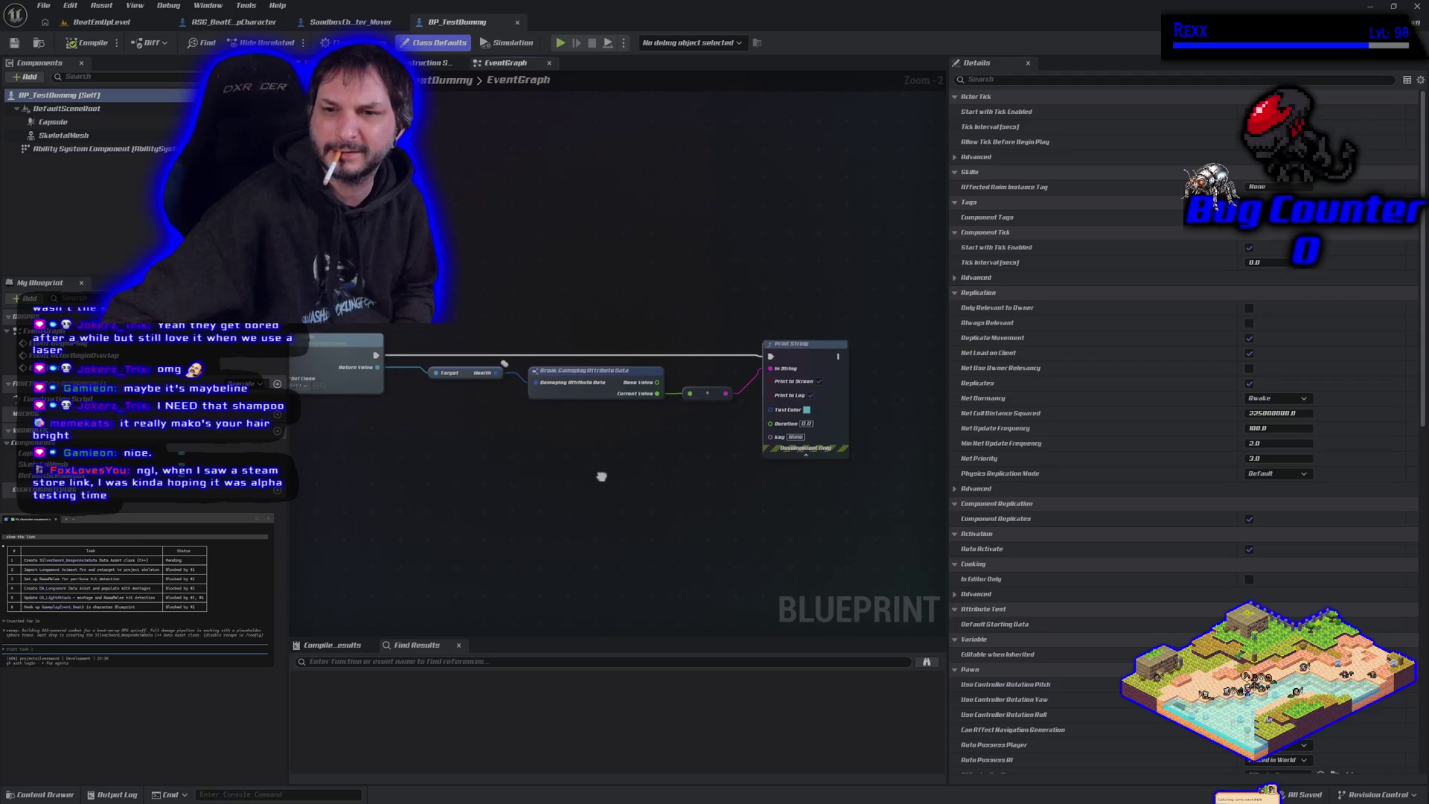
{"action": "mouse_move", "coordinate": [600, 472]}
{"action": "left_mouse_down"}
{"action": "mouse_move", "coordinate": [832, 463]}
{"action": "mouse_move", "coordinate": [616, 469]}
{"action": "mouse_move", "coordinate": [692, 478]}
{"action": "mouse_move", "coordinate": [692, 493]}
{"action": "left_mouse_up"}
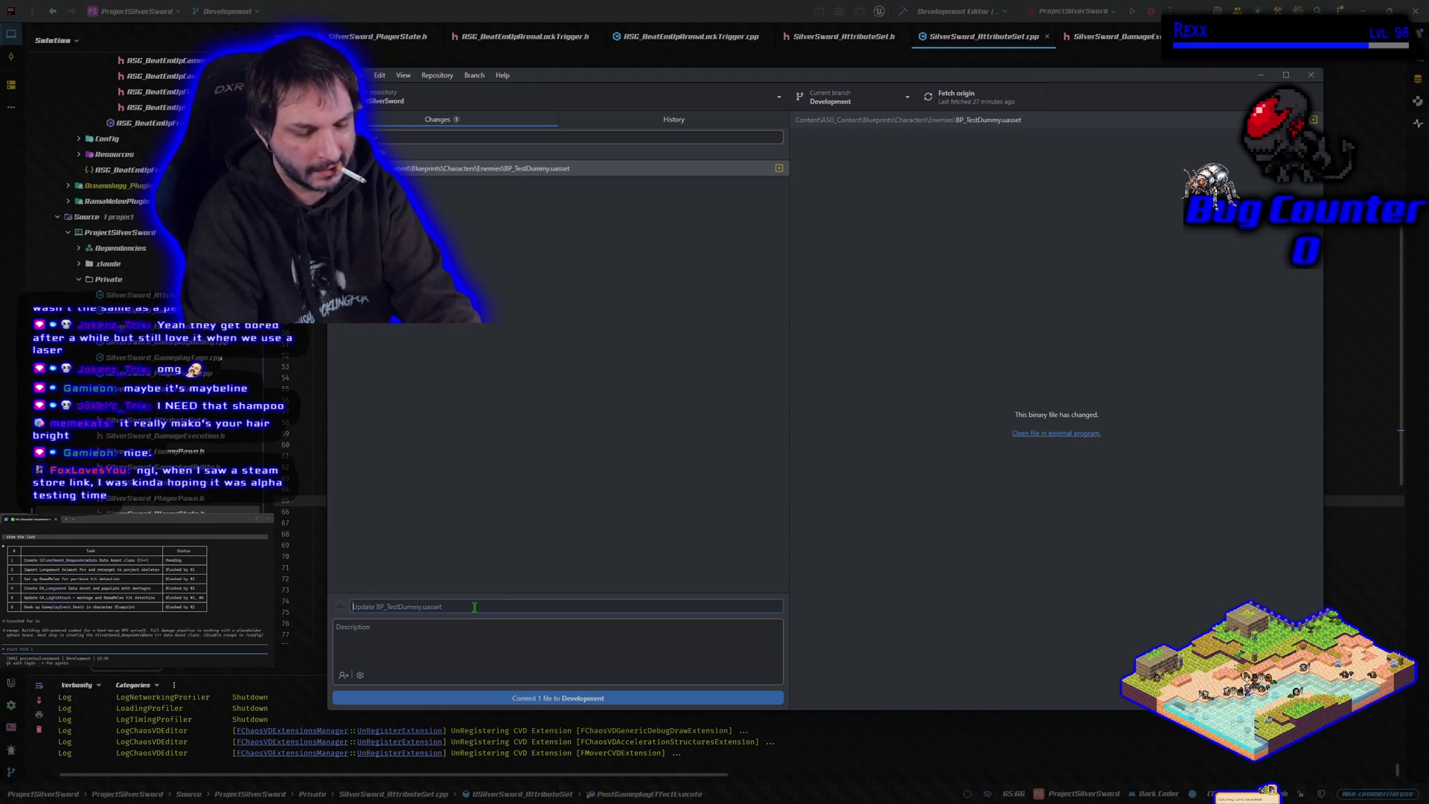
Step: Commit the BP_TestDummy change with a 'Health Dummy' summary to Development and push it to origin
{"action": "type", "text": "Health Debug via print string on Test"}
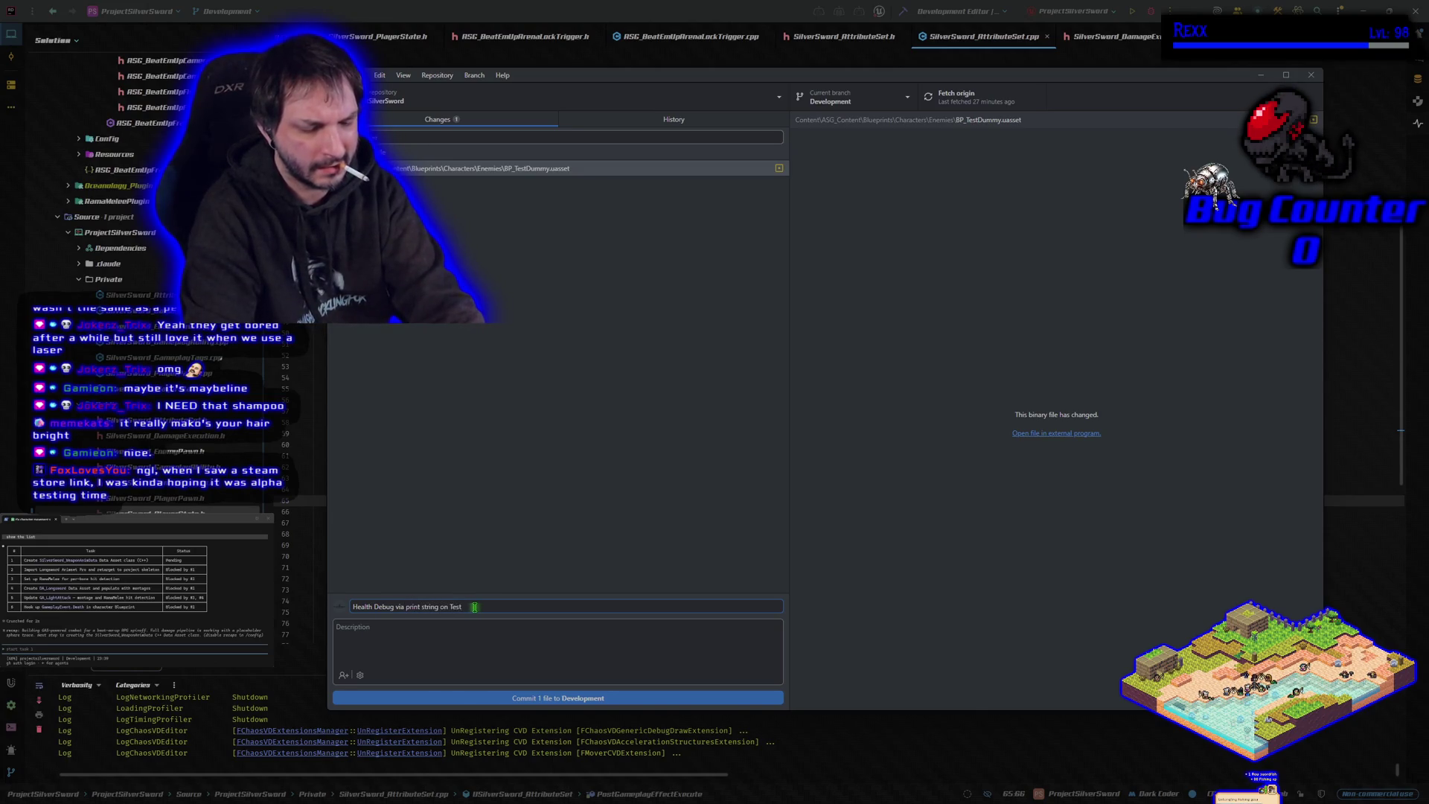
{"action": "type", "text": "Dummy"}
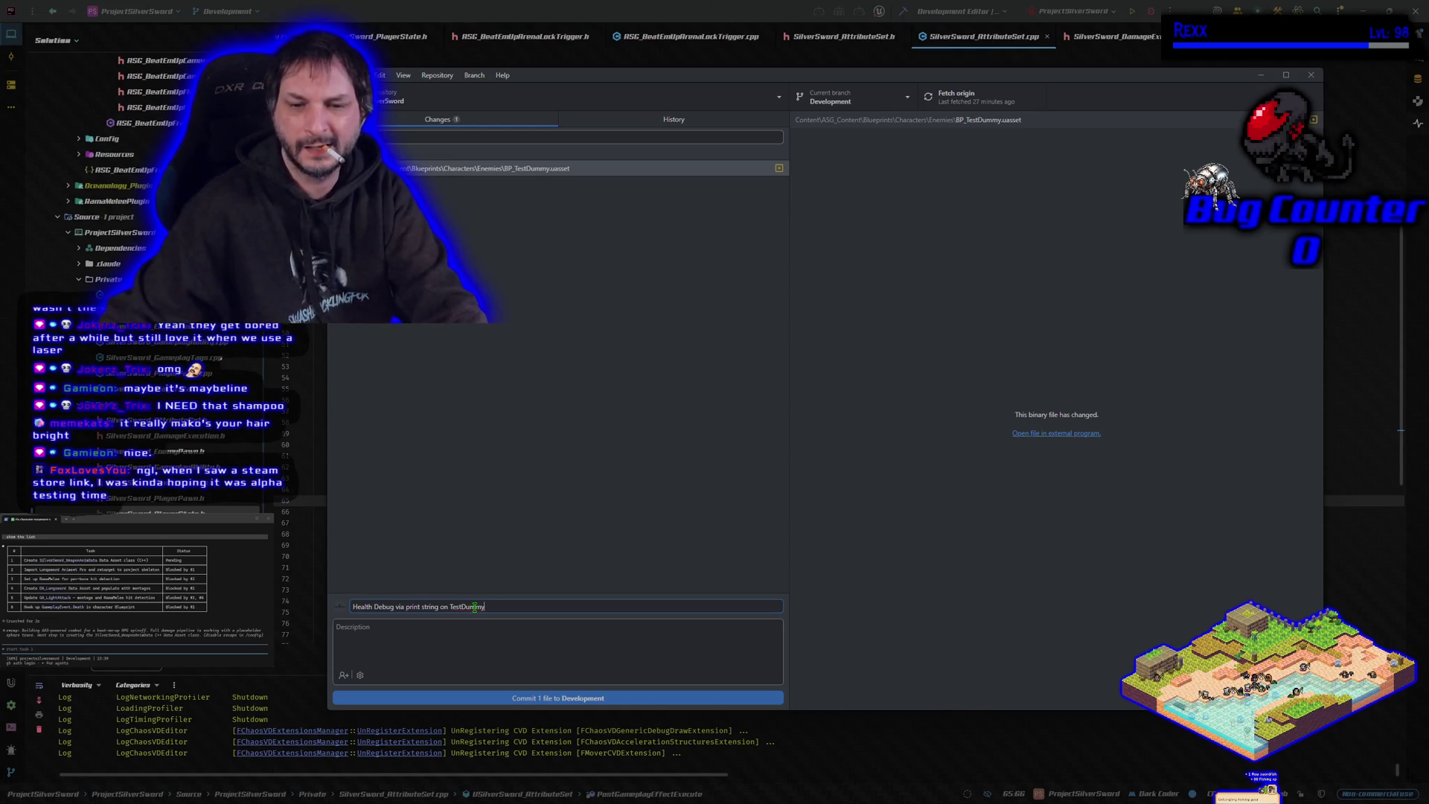
{"action": "left_click", "coordinate": [567, 700]}
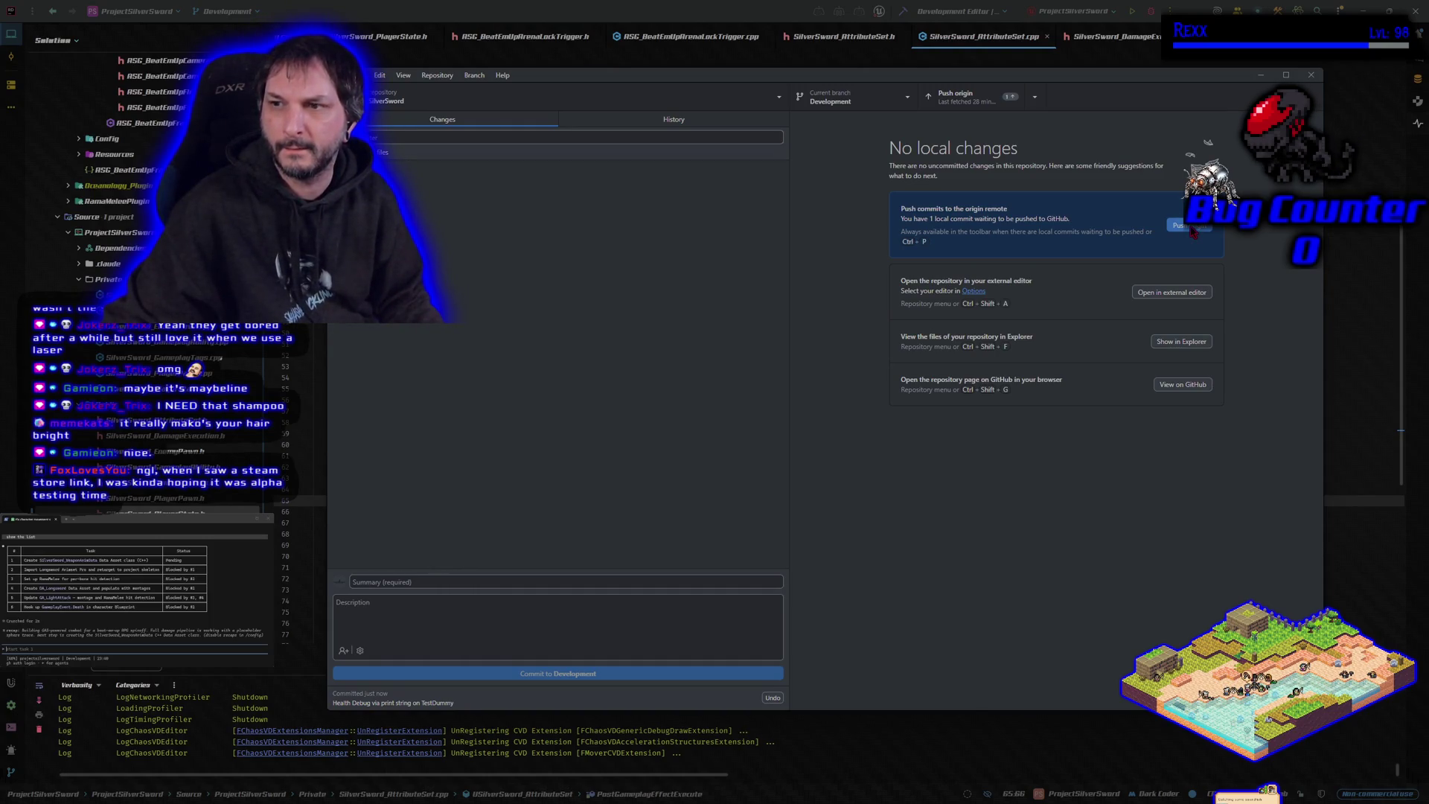
{"action": "left_click", "coordinate": [1192, 230]}
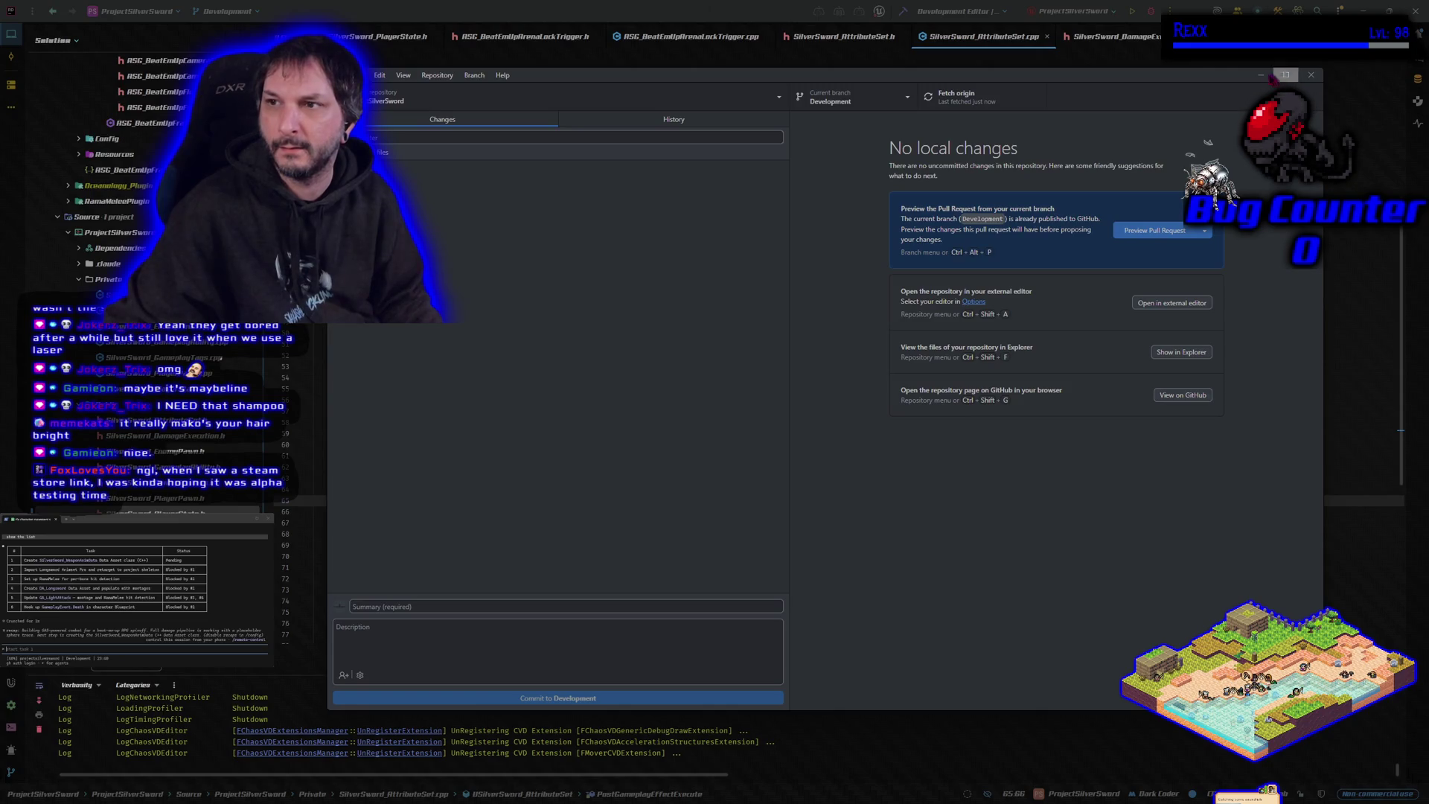
{"action": "left_click", "coordinate": [1275, 77]}
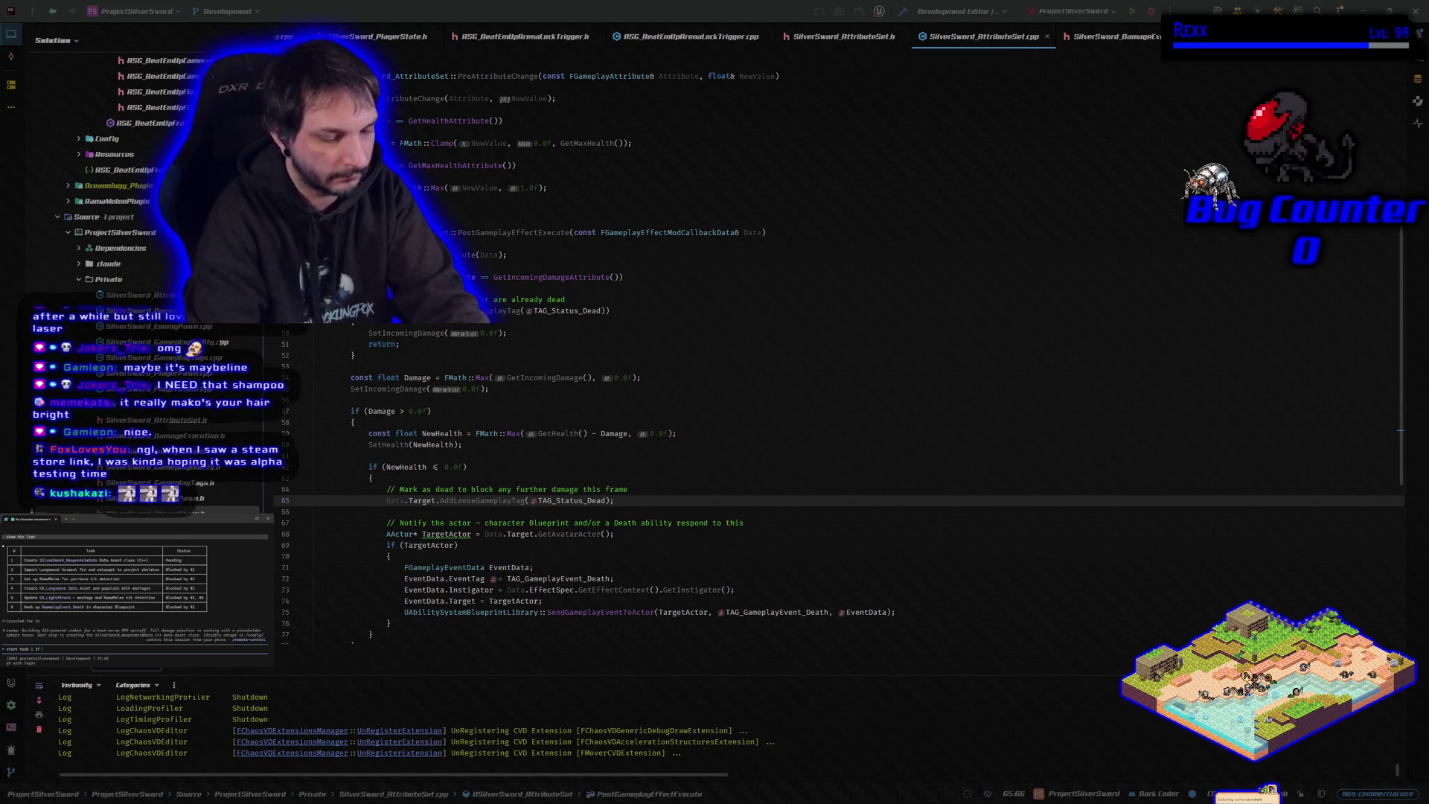
Step: Draft a prompt asking whether task 1 is the best way to store weapon and animation data
{"action": "type", "text": "y is"}
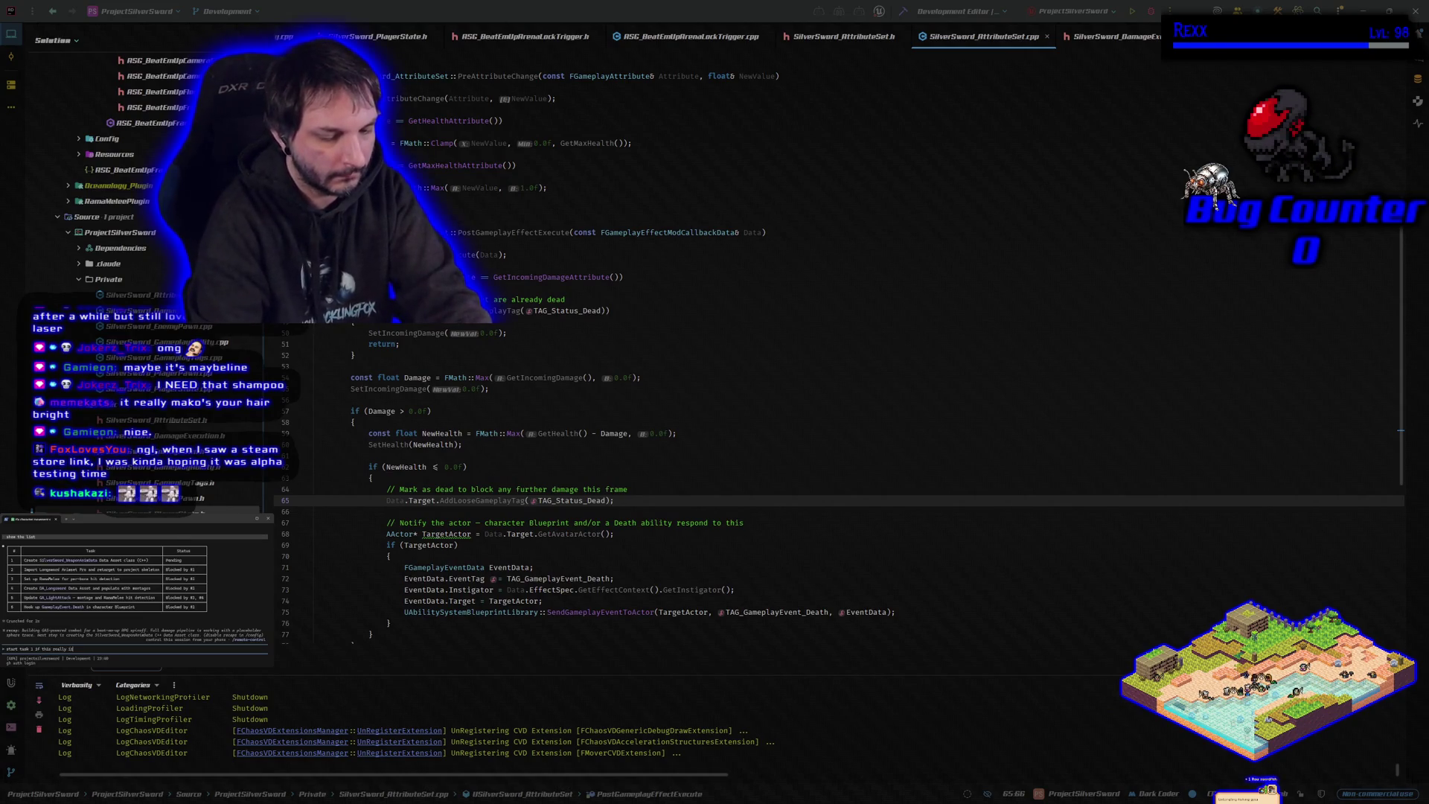
{"action": "type", "text": " the best way to st"}
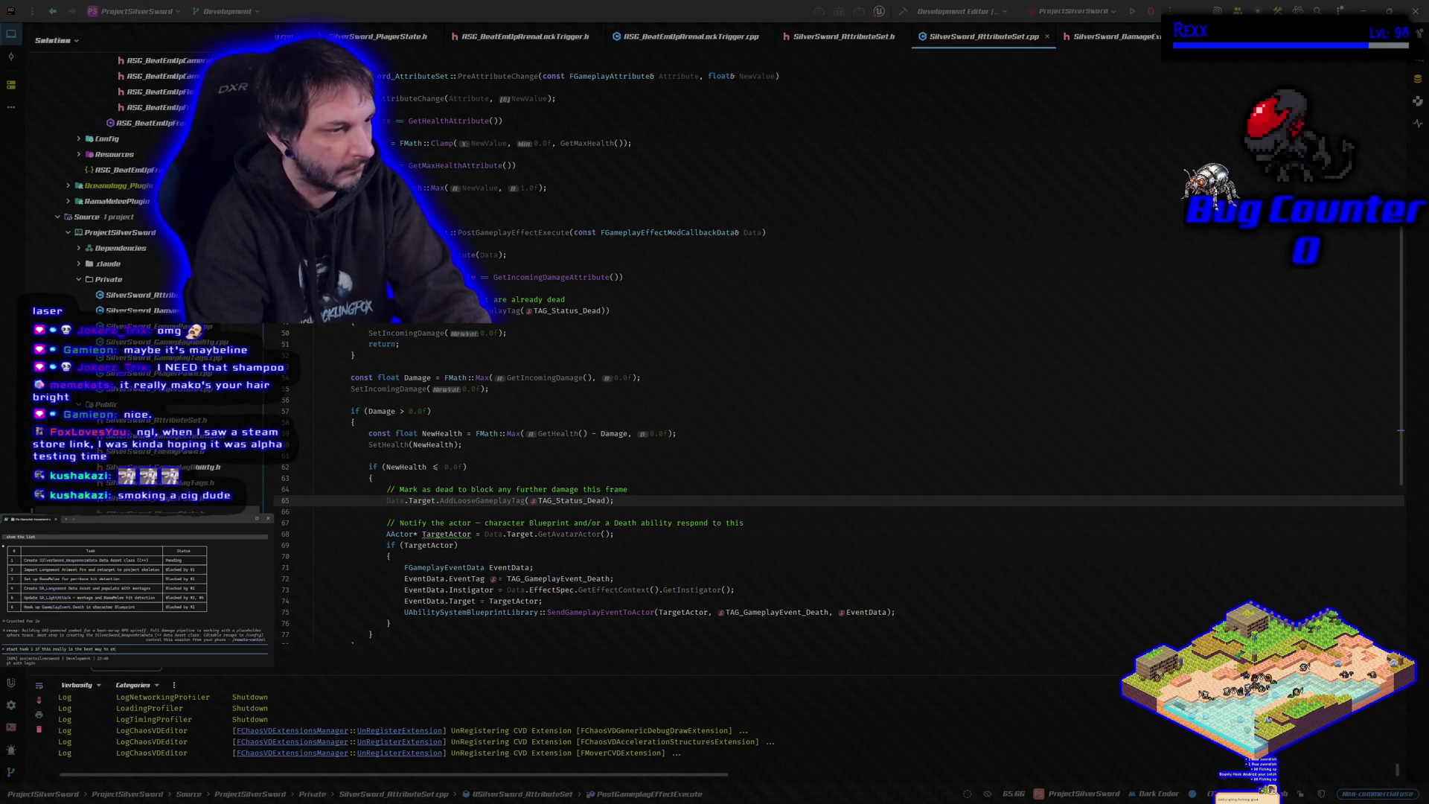
{"action": "type", "text": "ore the"}
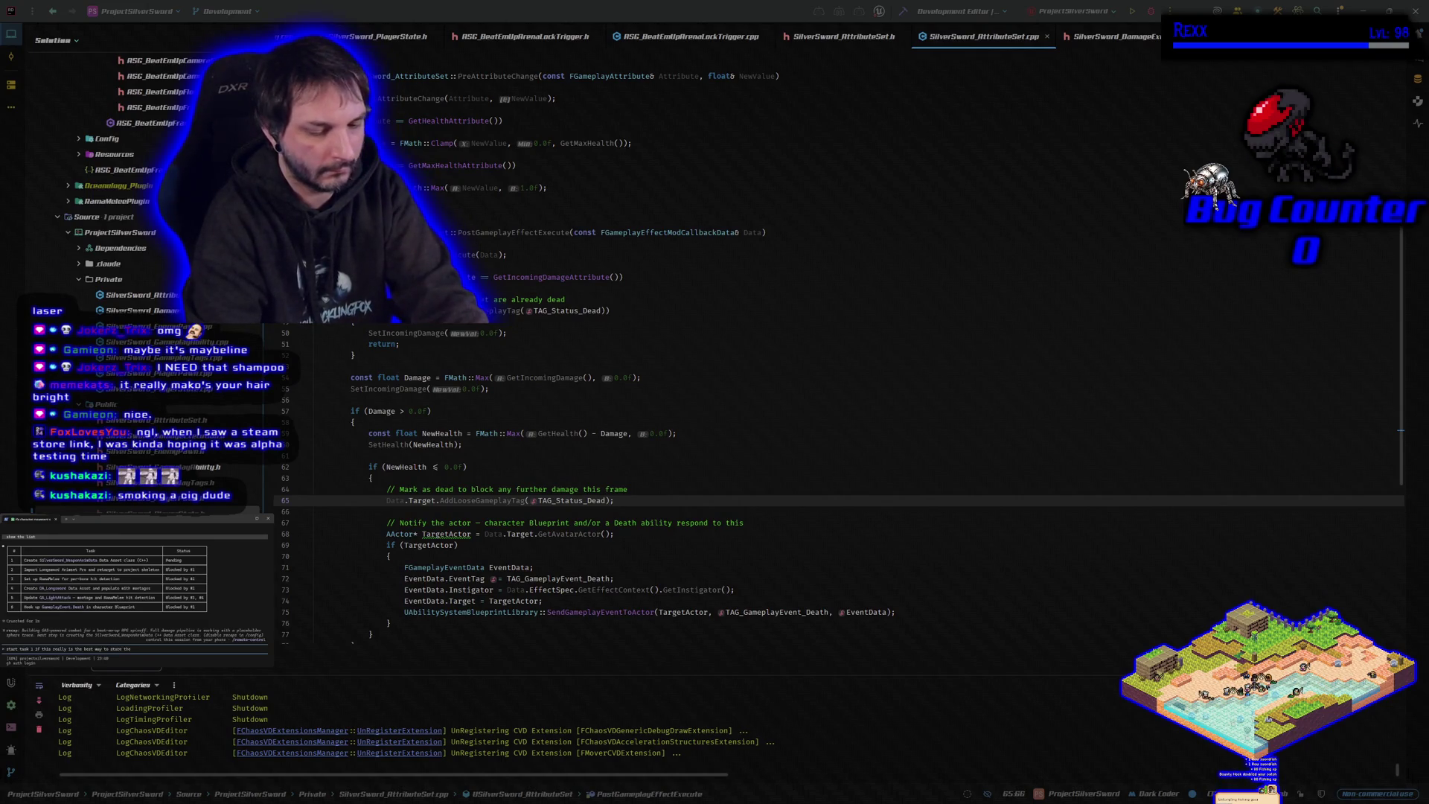
{"action": "type", "text": " weapon da"}
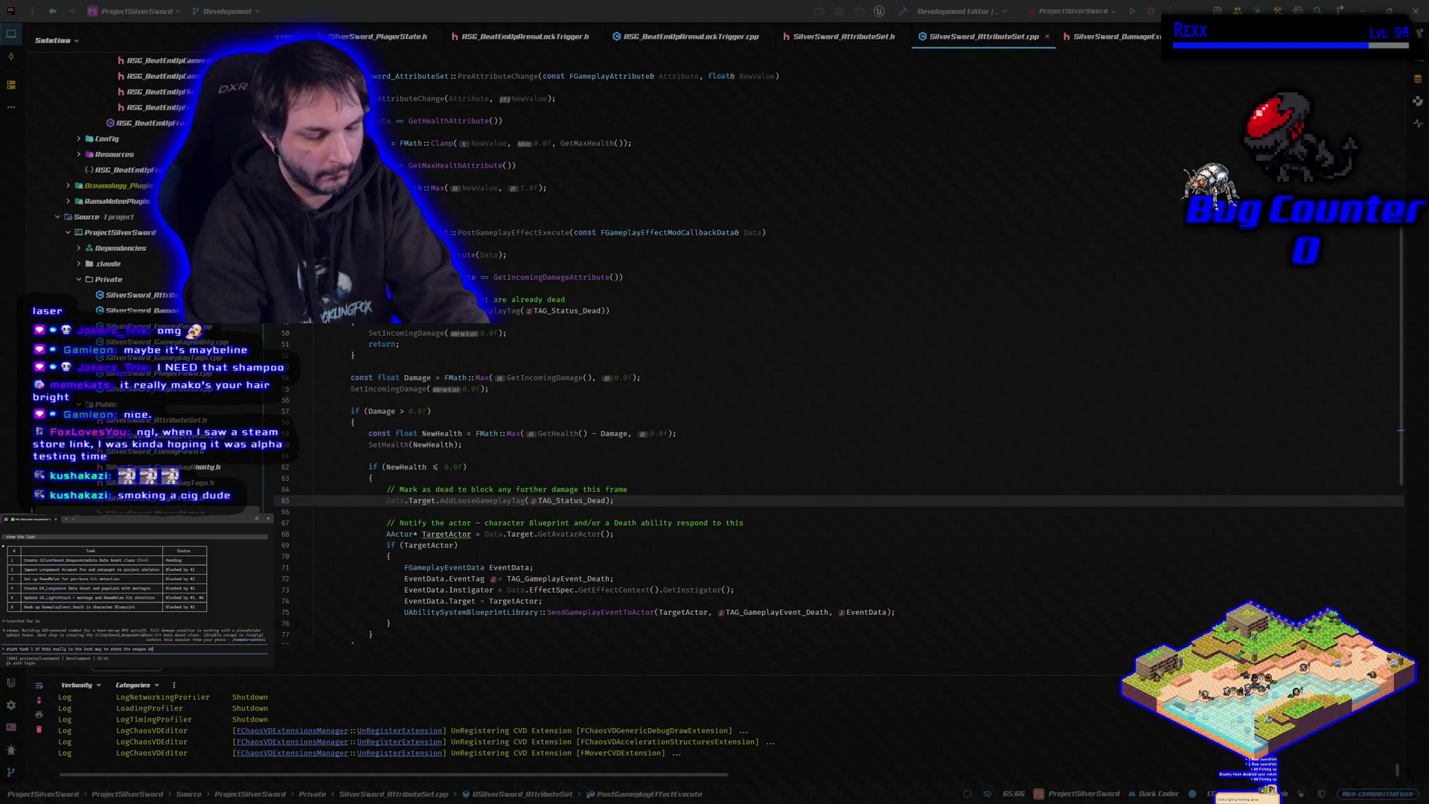
{"action": "type", "text": " and anima"}
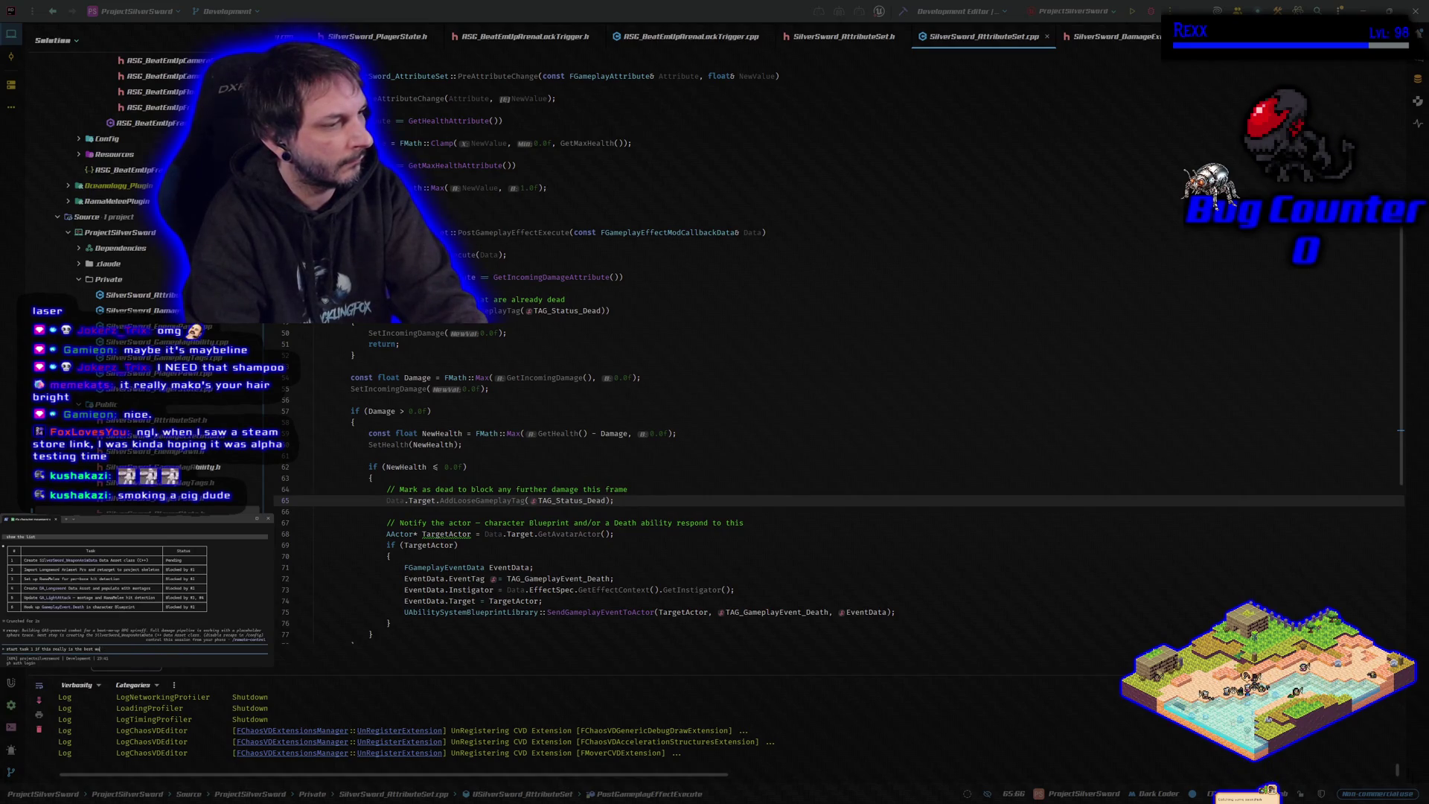
{"action": "type", "text": "ace to"}
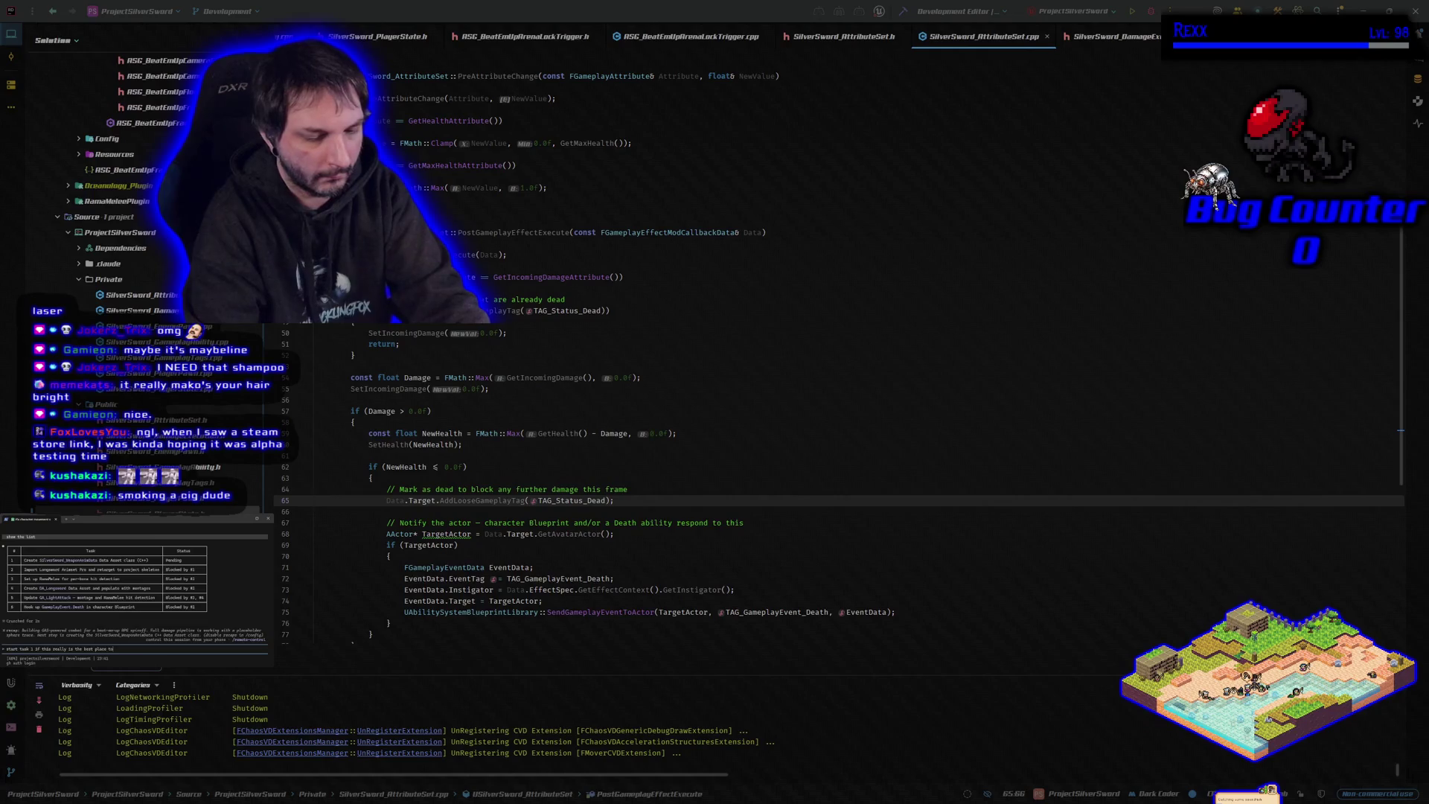
{"action": "type", "text": " store the animation refe"}
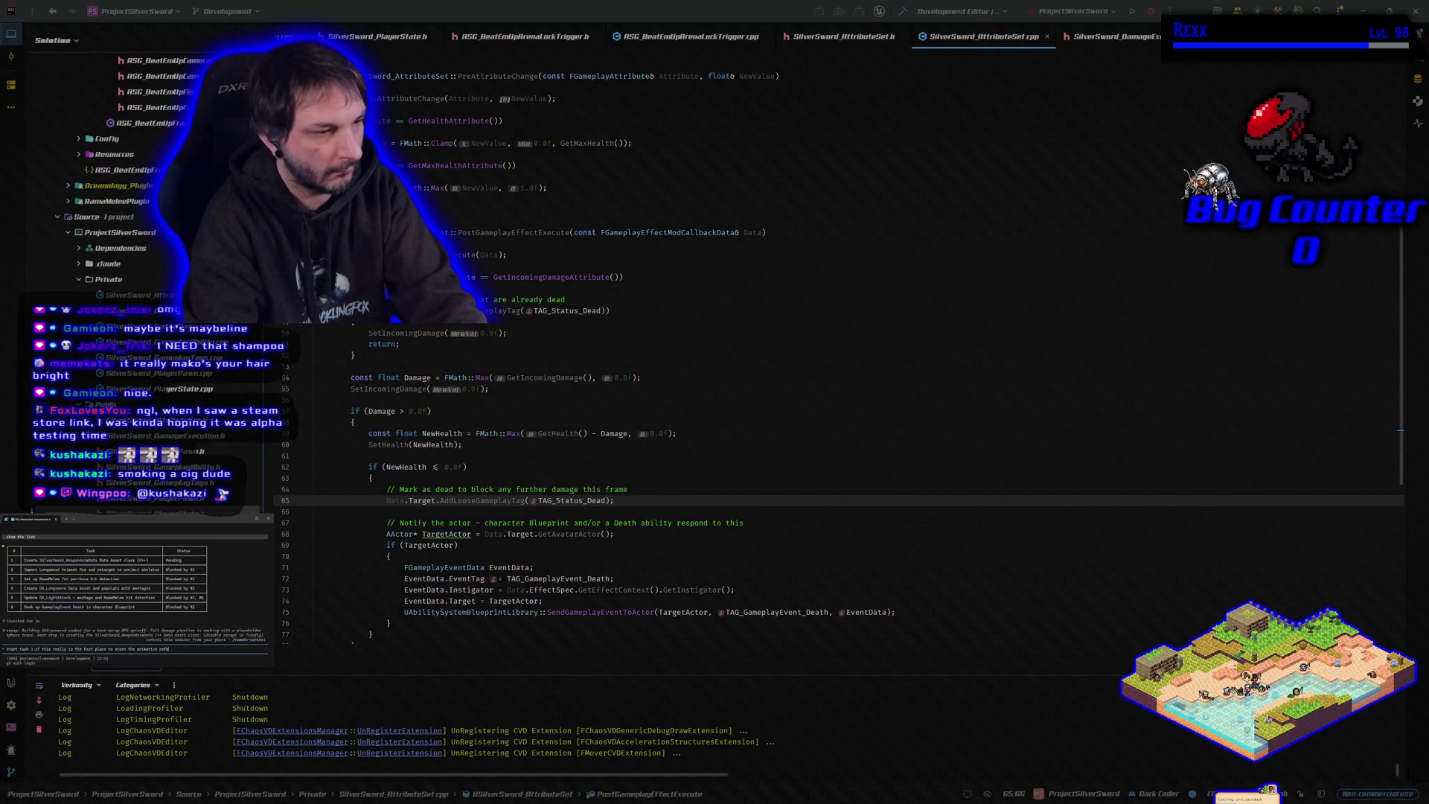
Step: Submit the weapon and animation data question and wait for the SilverSword_WeaponAnimData.h proposal
{"action": "key", "text": "Return"}
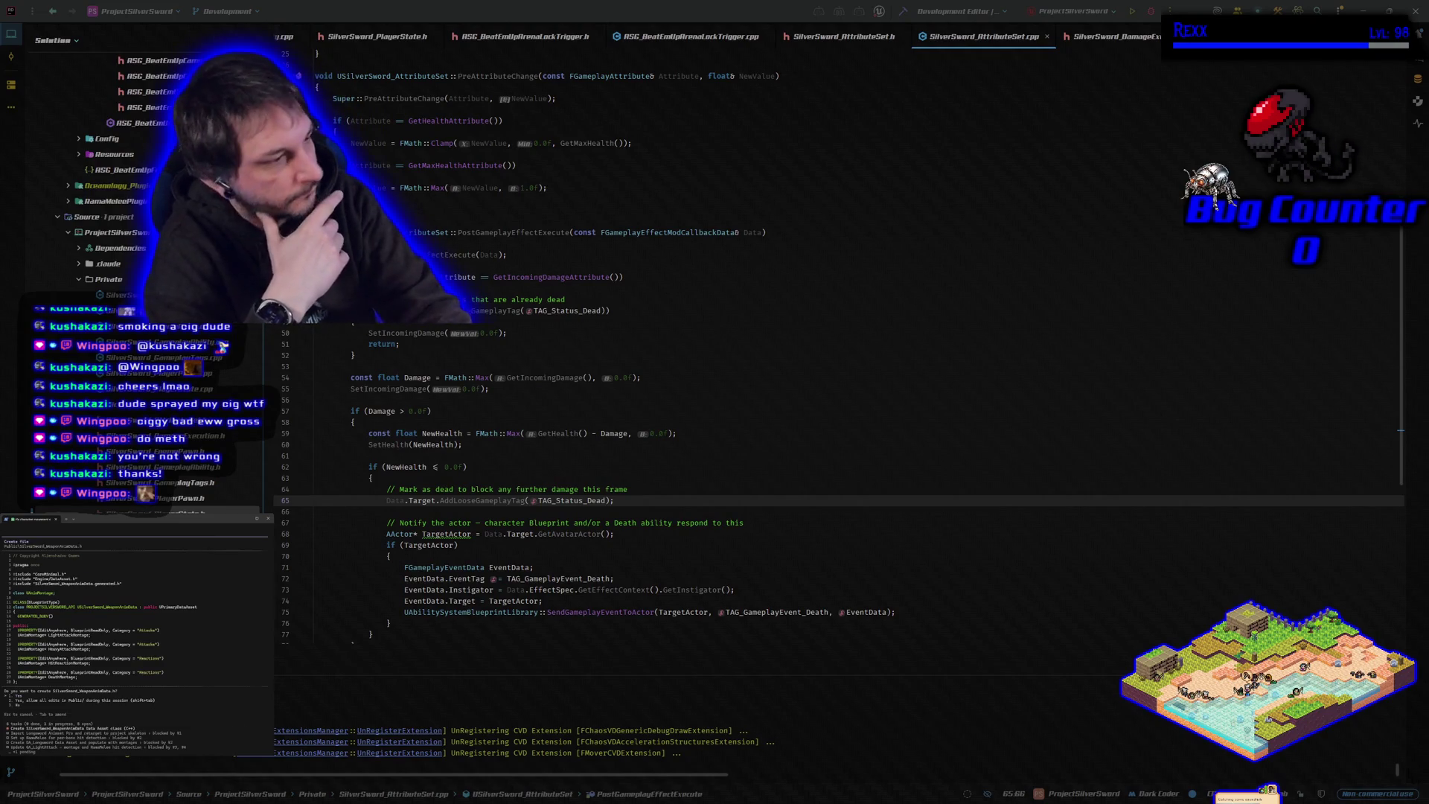
Step: Approve creating SilverSword_WeaponAnimData.h and reply that left and right hit reacts are needed
{"action": "key", "text": "Return"}
{"action": "type", "text": "esc"}
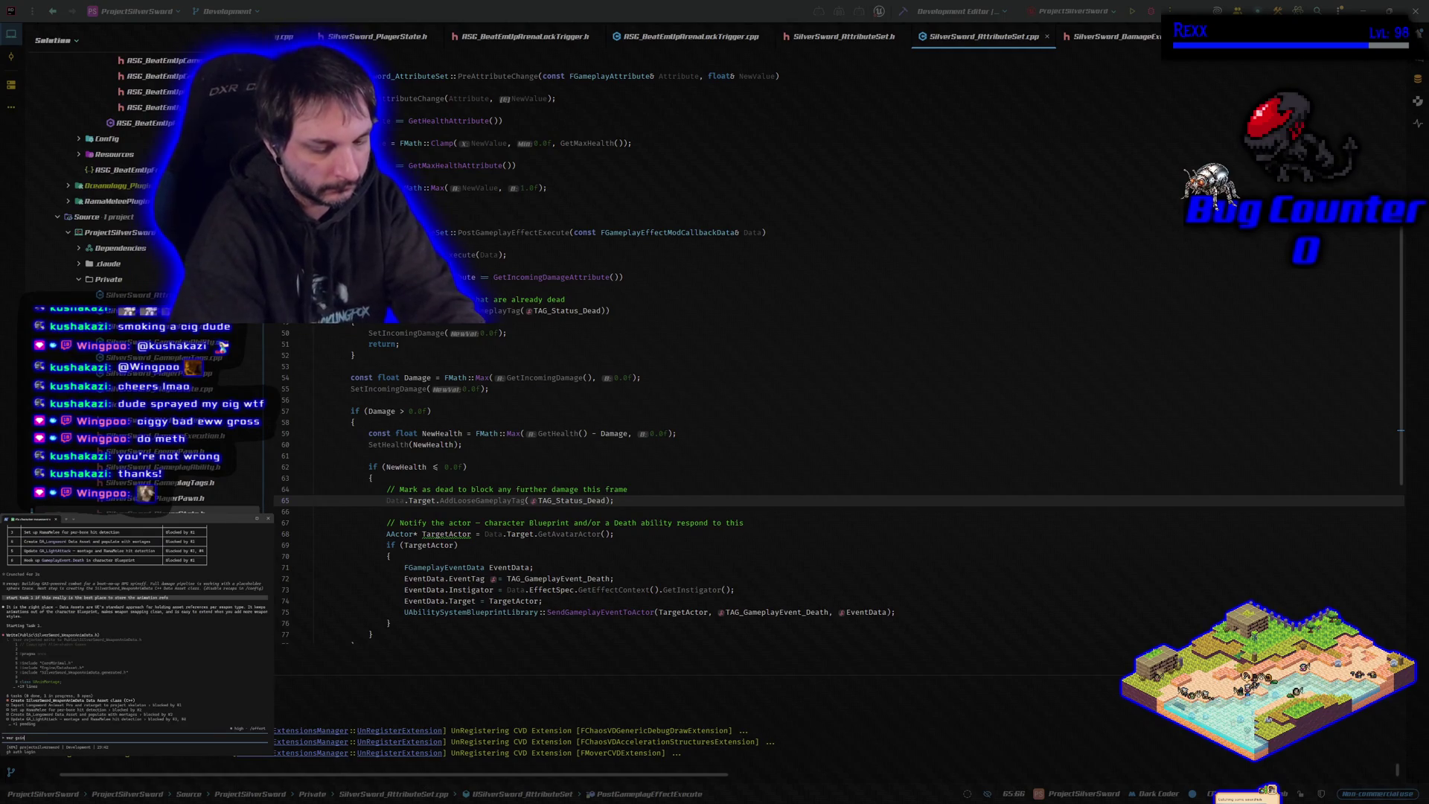
{"action": "type", "text": "g to have a hit react left and hit"}
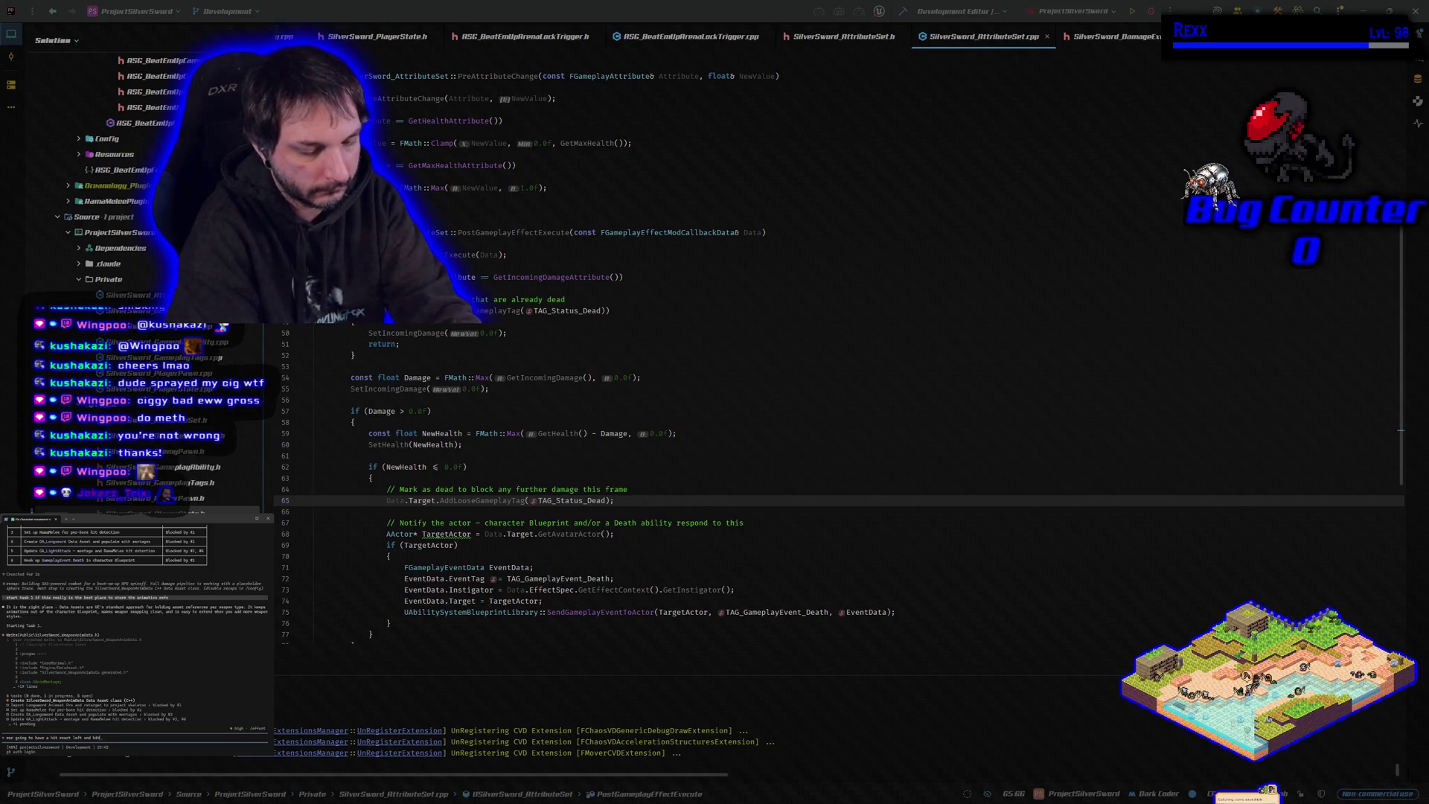
{"action": "type", "text": " react right"}
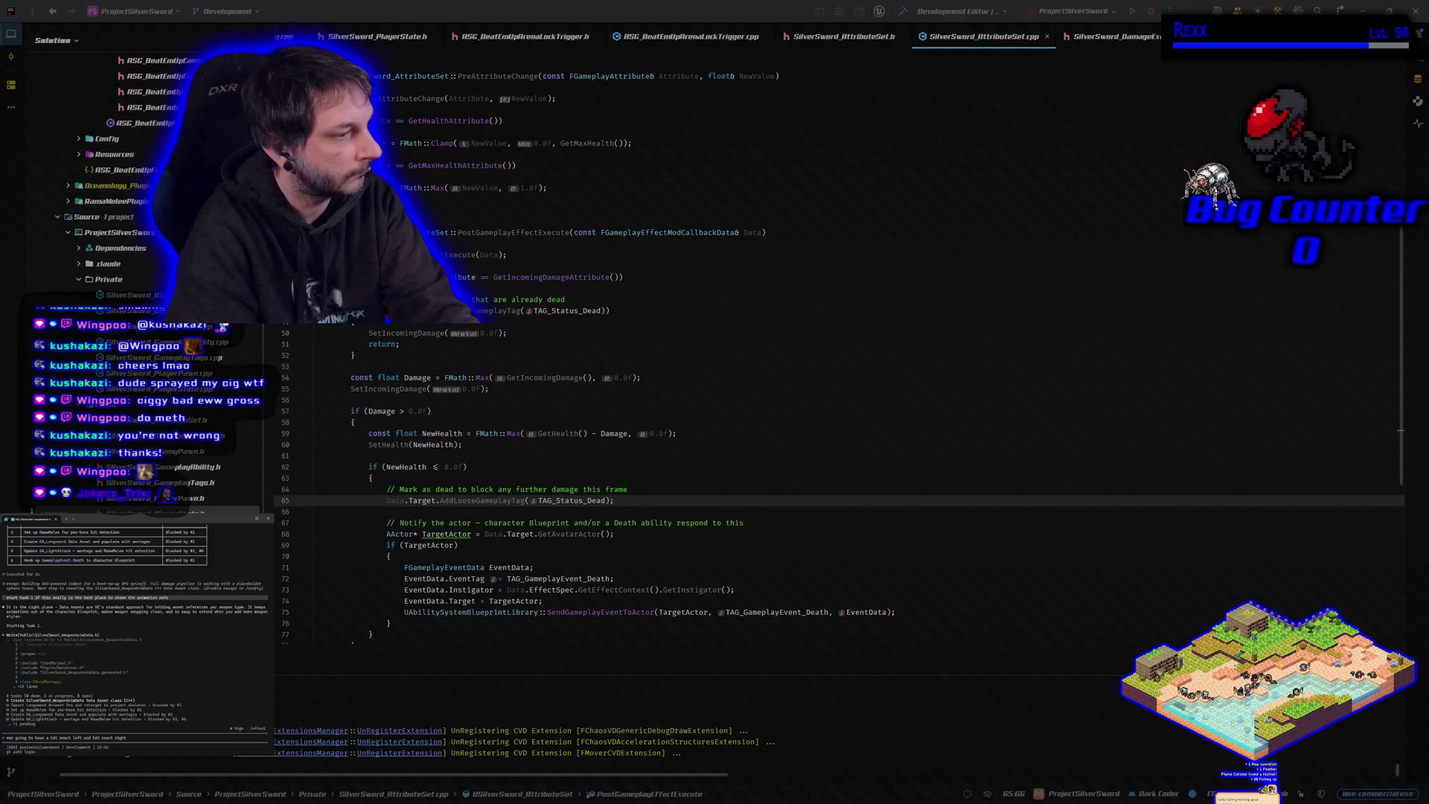
{"action": "key", "text": "Return"}
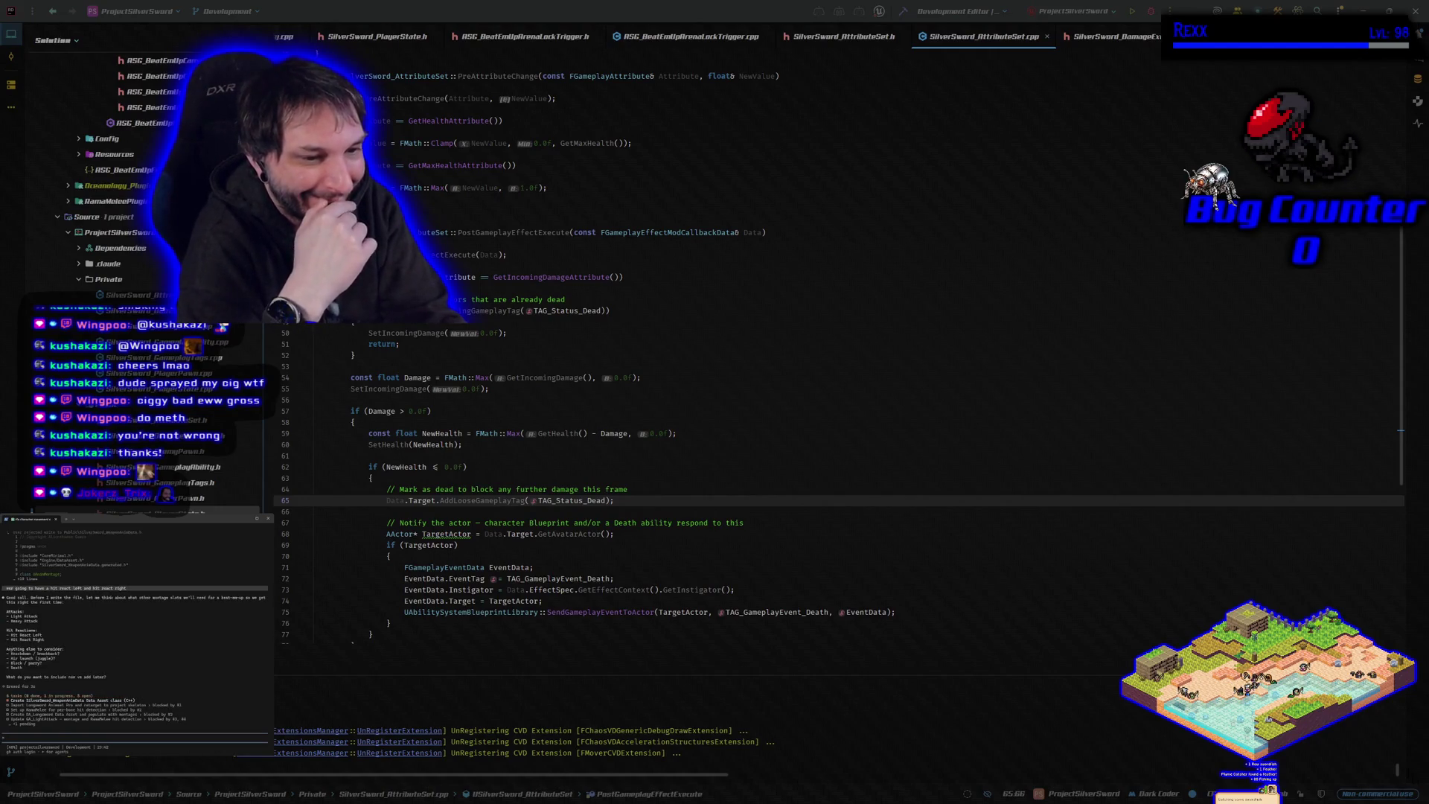
Step: Start a reply covering knockdown and death for now, with the rest added later
{"action": "type", "text": "knockdown and death for now, add the rest later"}
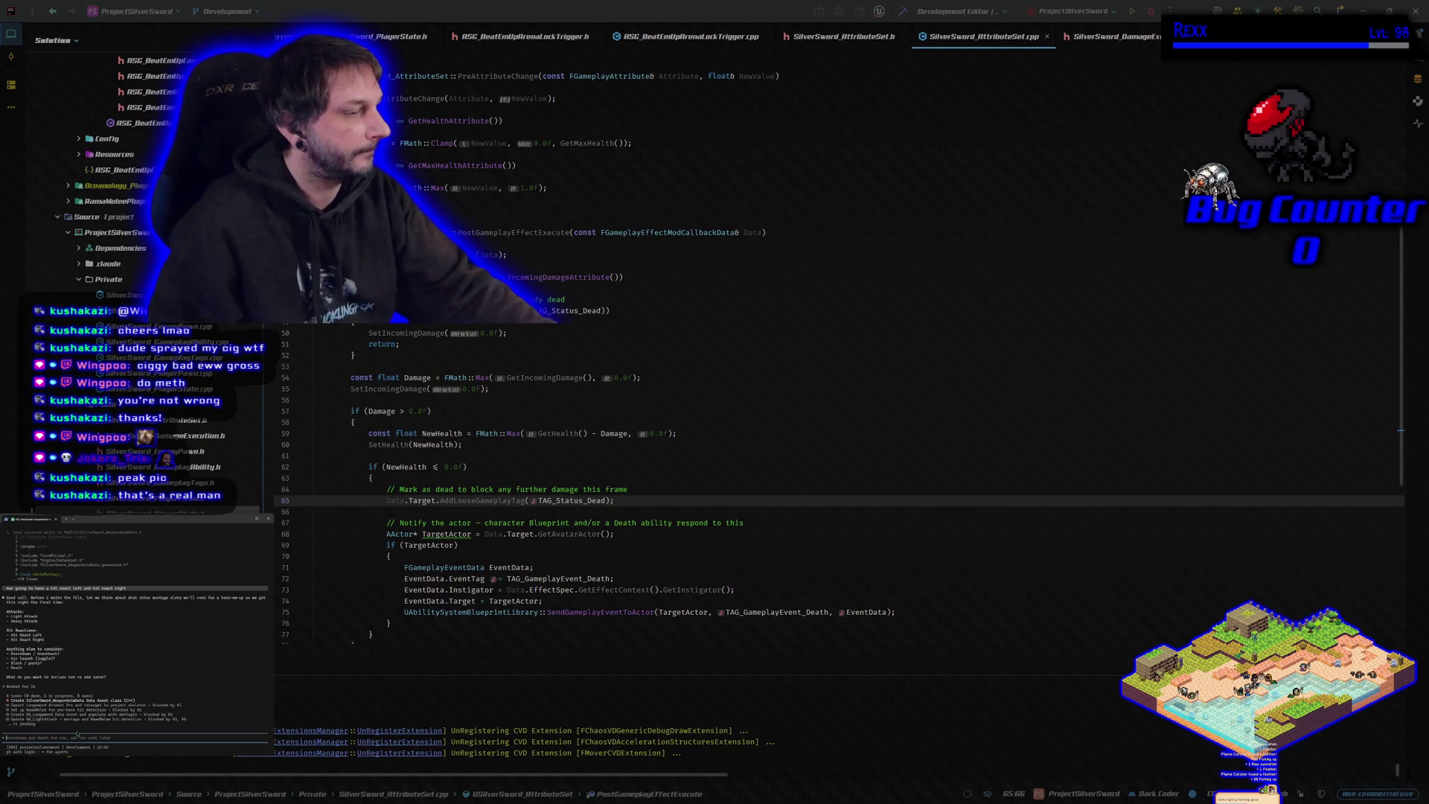
{"action": "type", "text": "knockdown, a prone"}
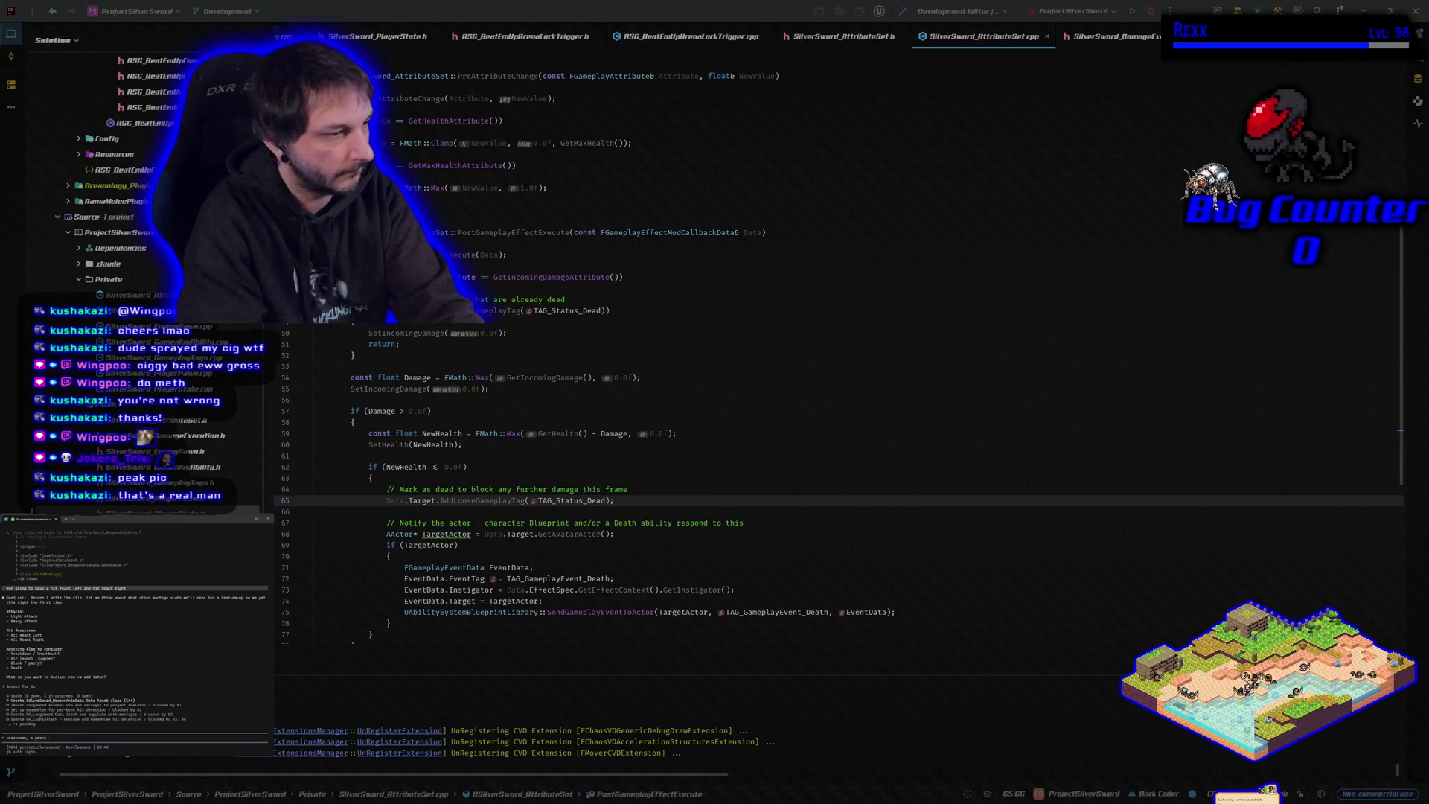
{"action": "key", "text": "BackSpace"}
{"action": "key", "text": "BackSpace"}
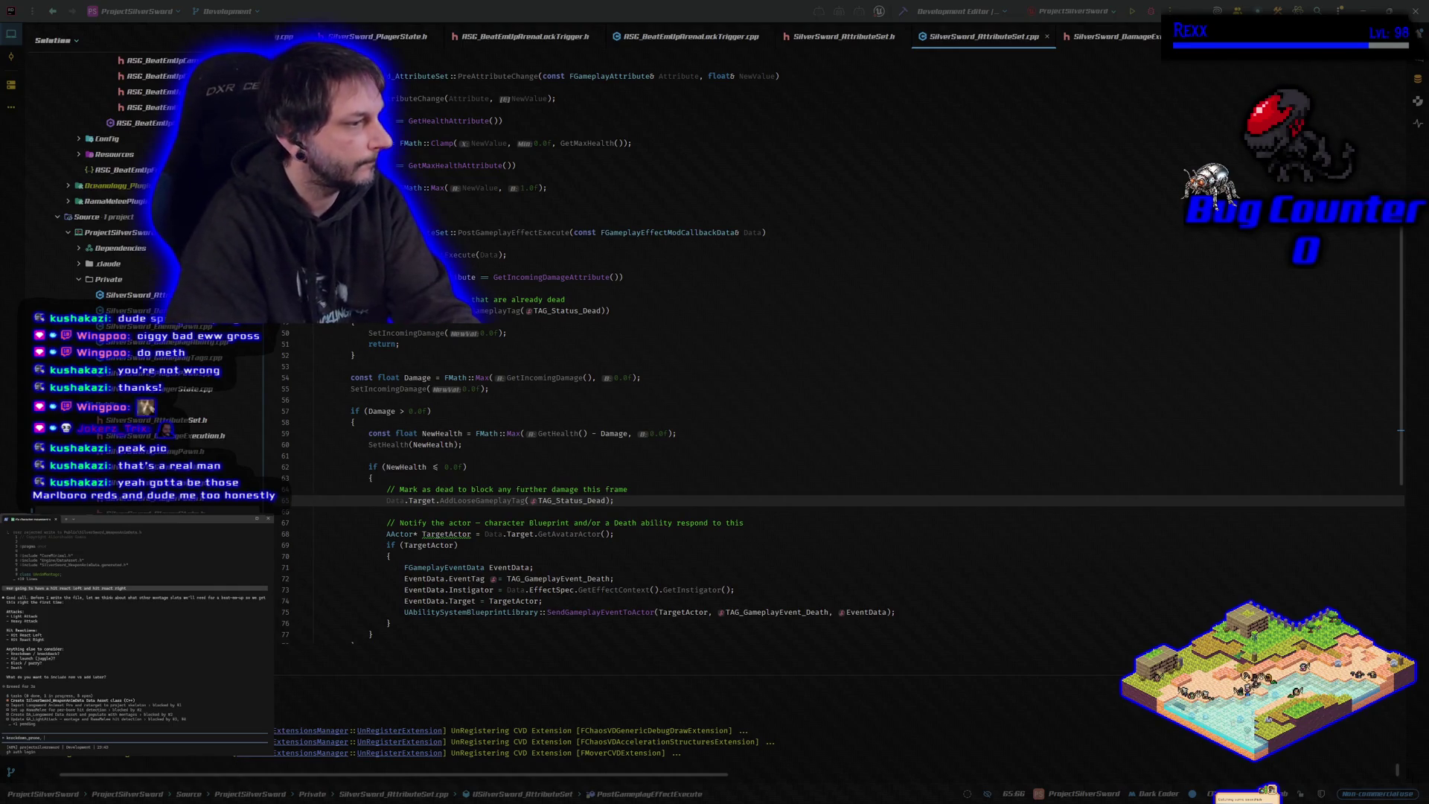
Step: Finish and send the reply about knockdown, prone and timing, asking for all of those
{"action": "type", "text": "all of those and pc"}
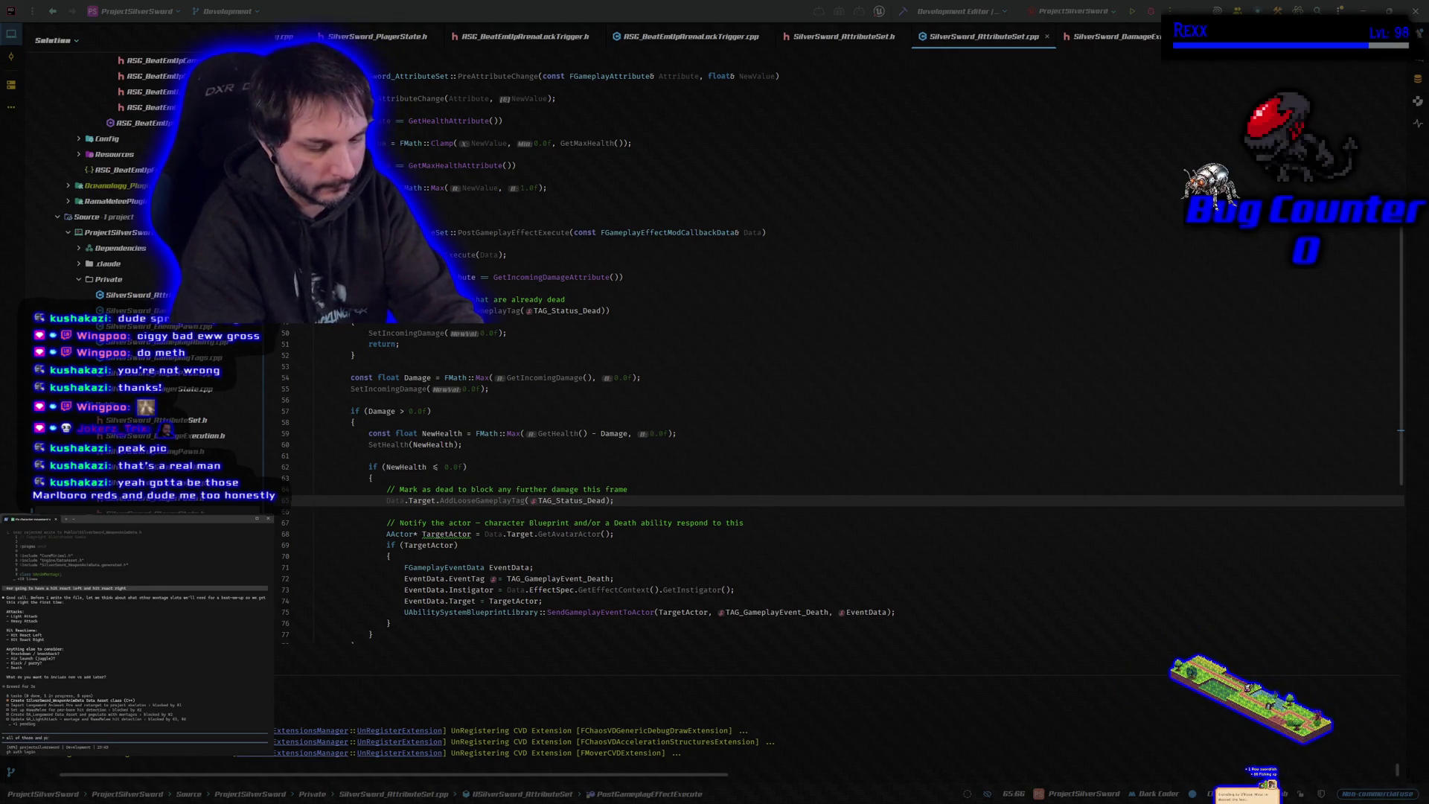
{"action": "type", "text": "yhou"}
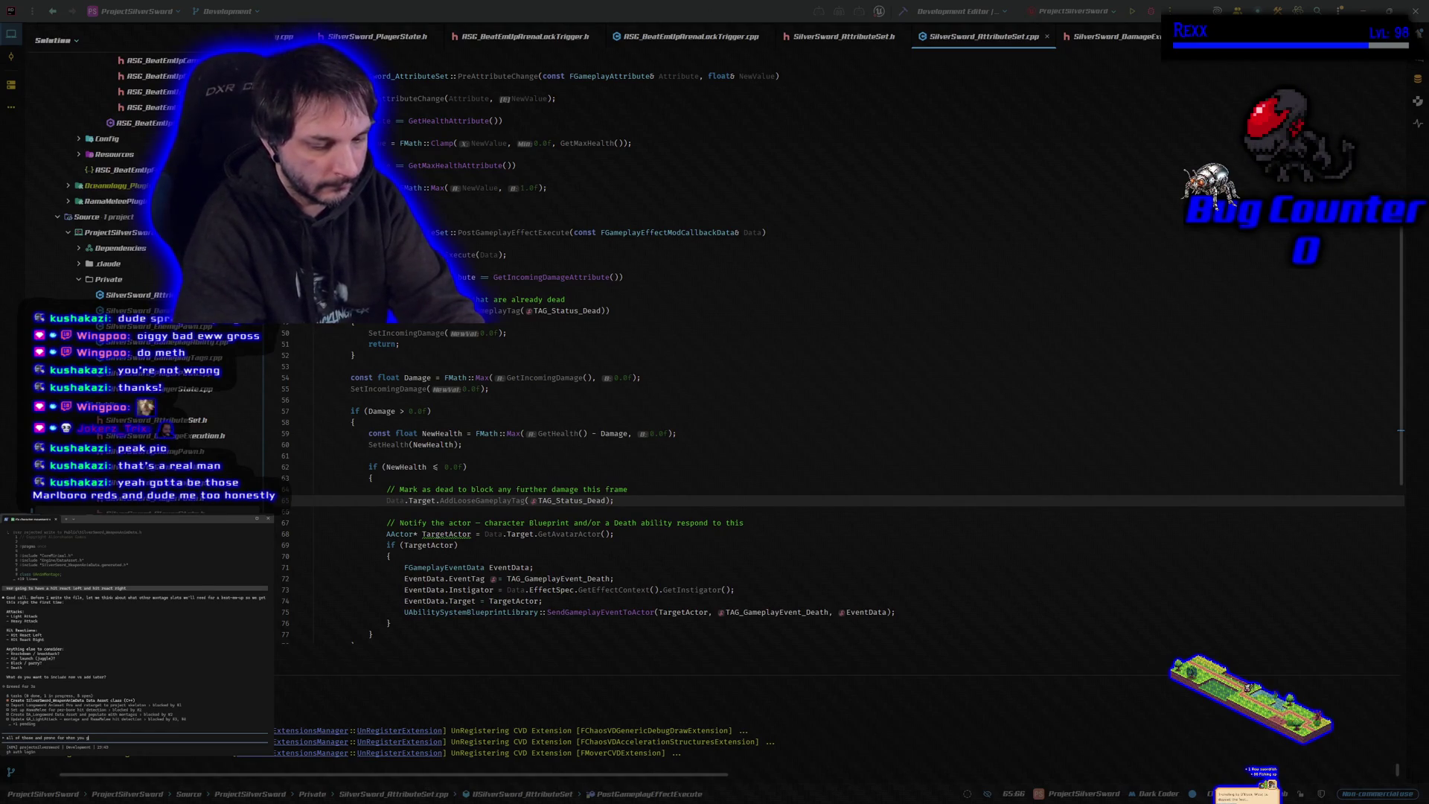
{"action": "type", "text": "et h"}
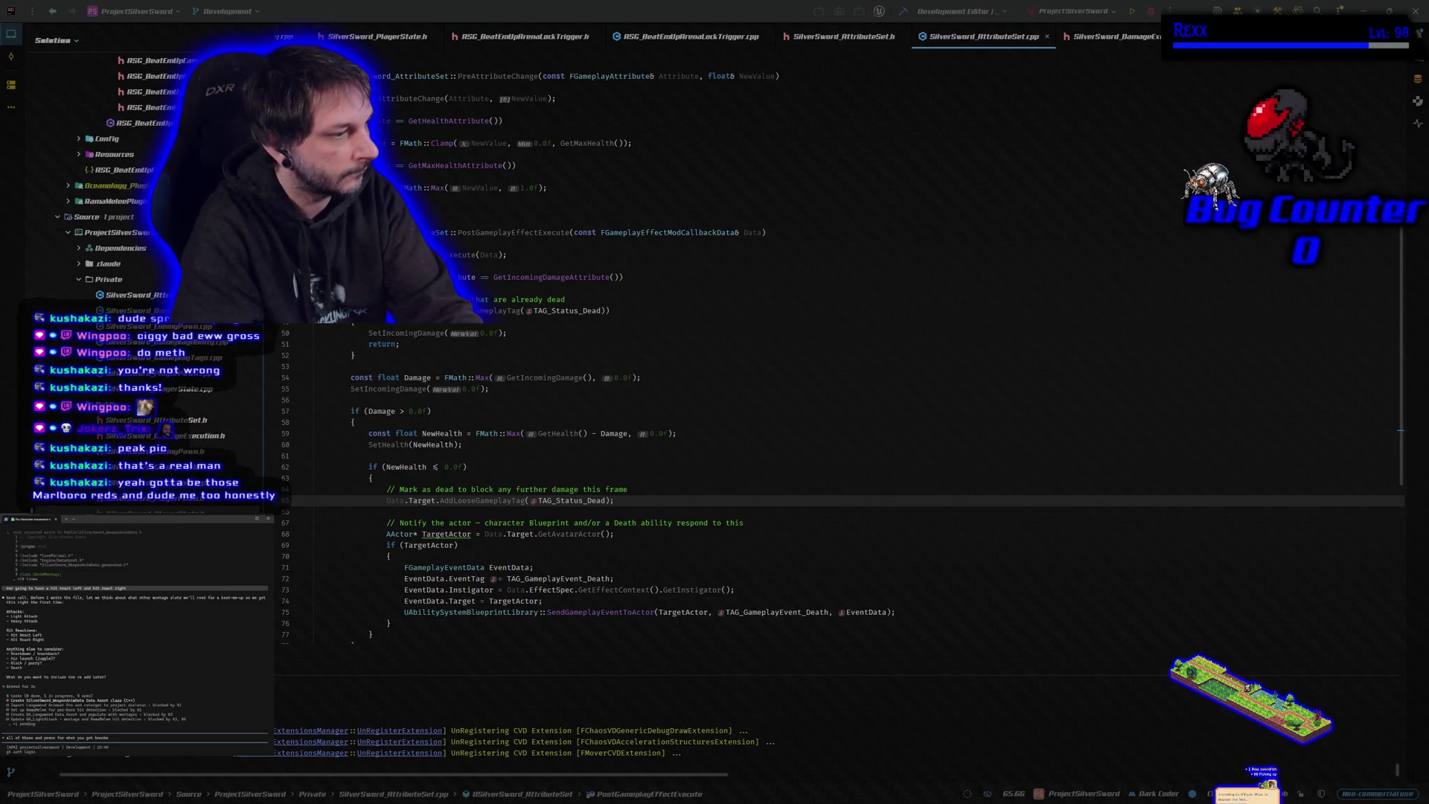
{"action": "key", "text": "BackSpace"}
{"action": "key", "text": "BackSpace"}
{"action": "key", "text": "BackSpace"}
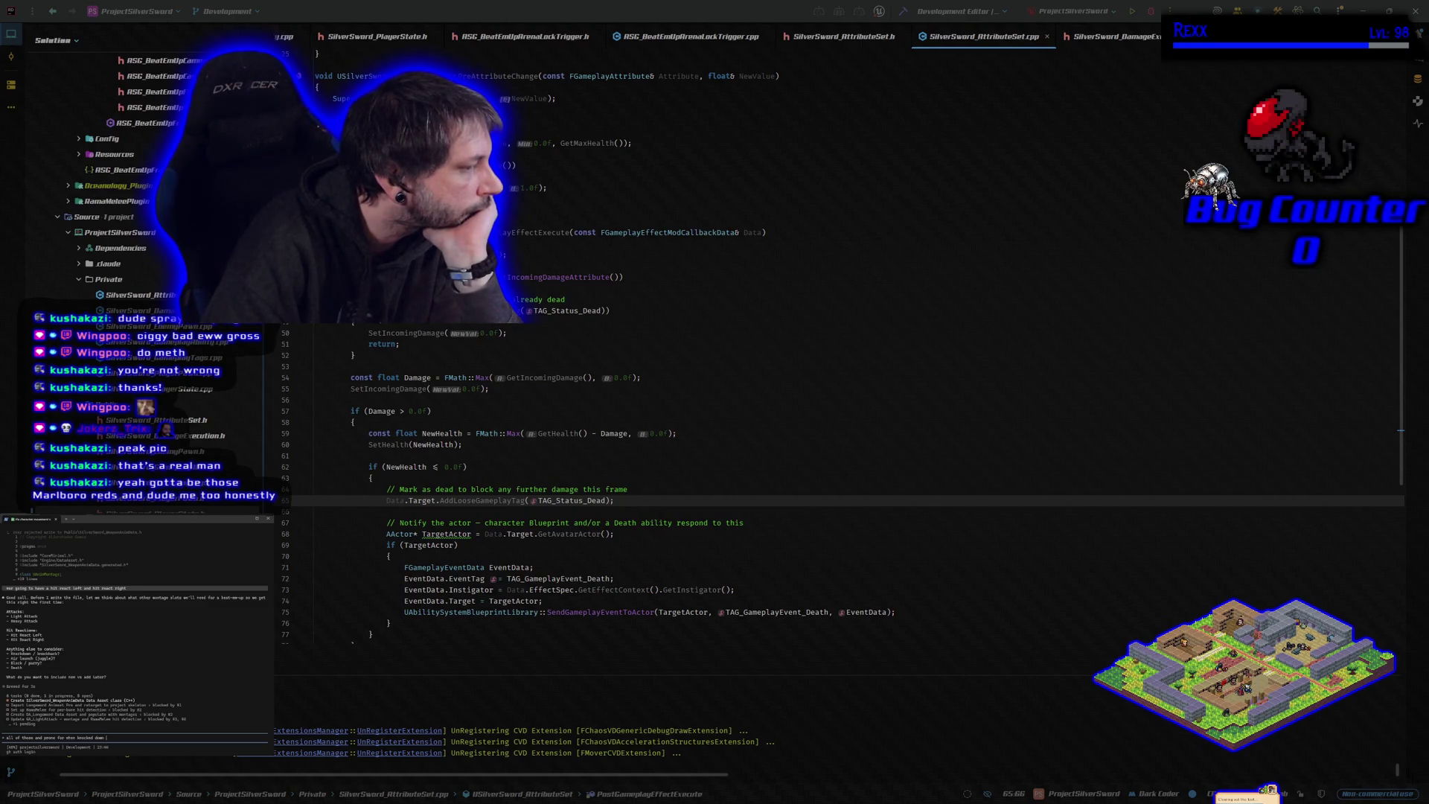
{"action": "type", "text": "."}
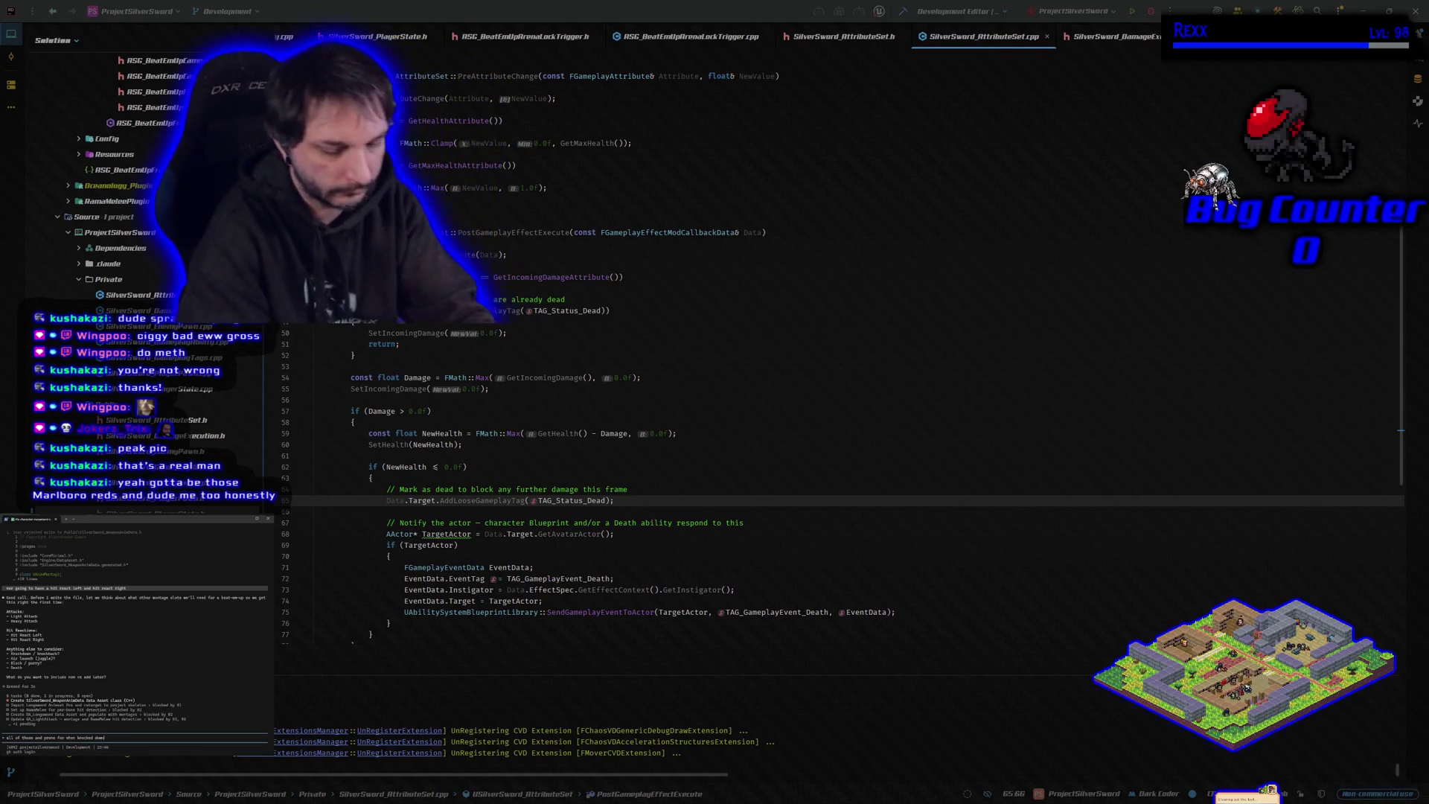
{"action": "type", "text": " wot sure what we should add now vs later"}
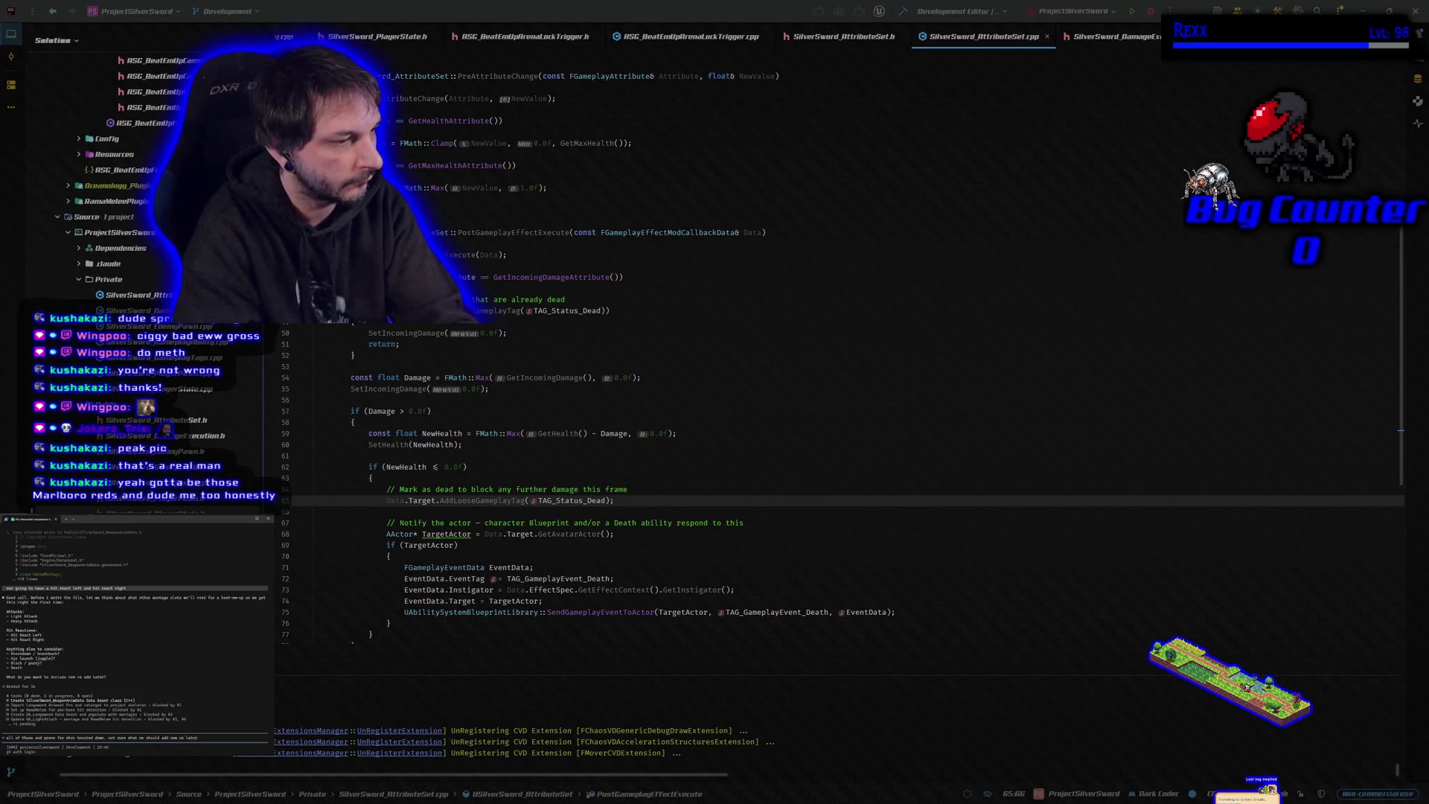
{"action": "key", "text": "Return"}
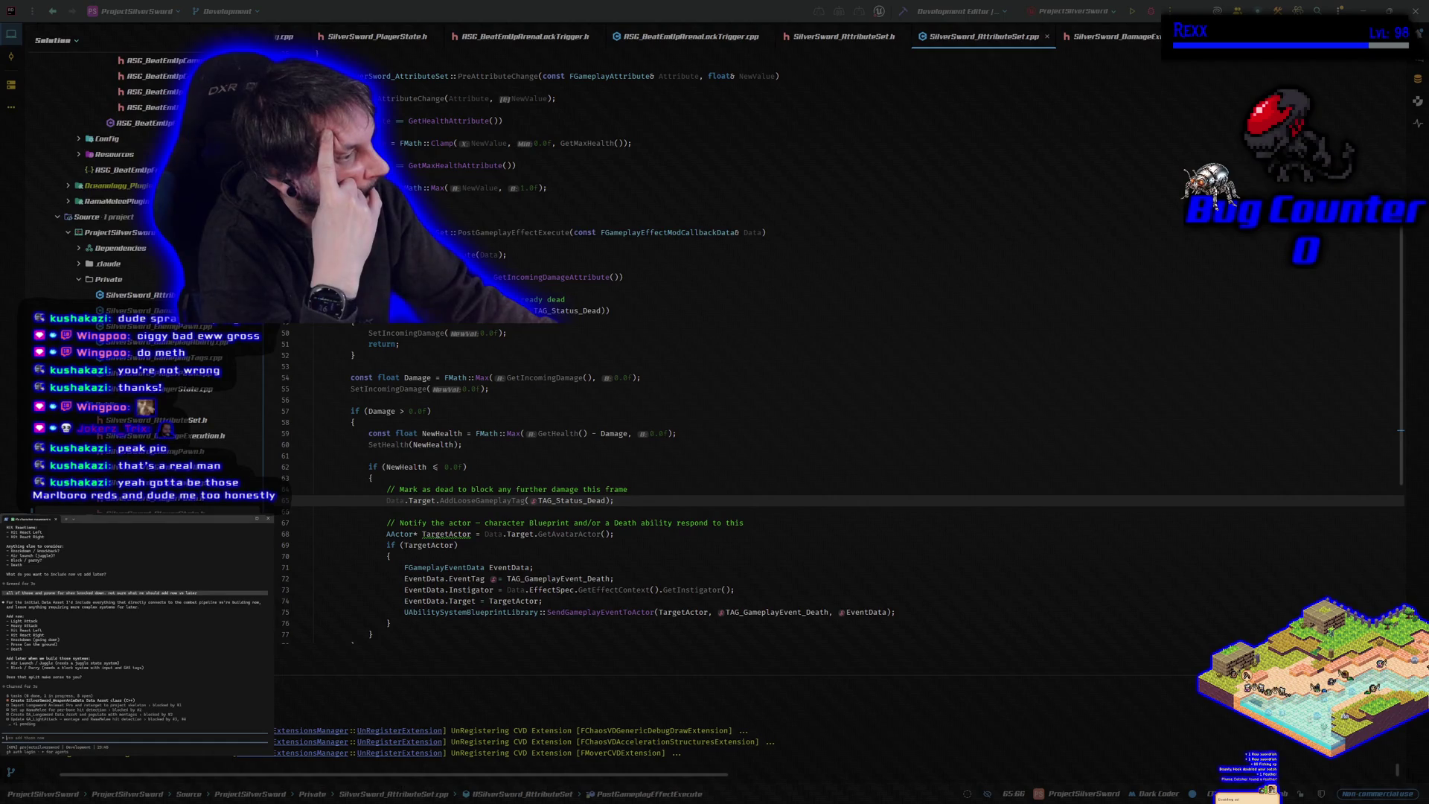
Step: Ask 'should we do 4 directions of hit react?' and type yes to the suggestion
{"action": "type", "text": "should"}
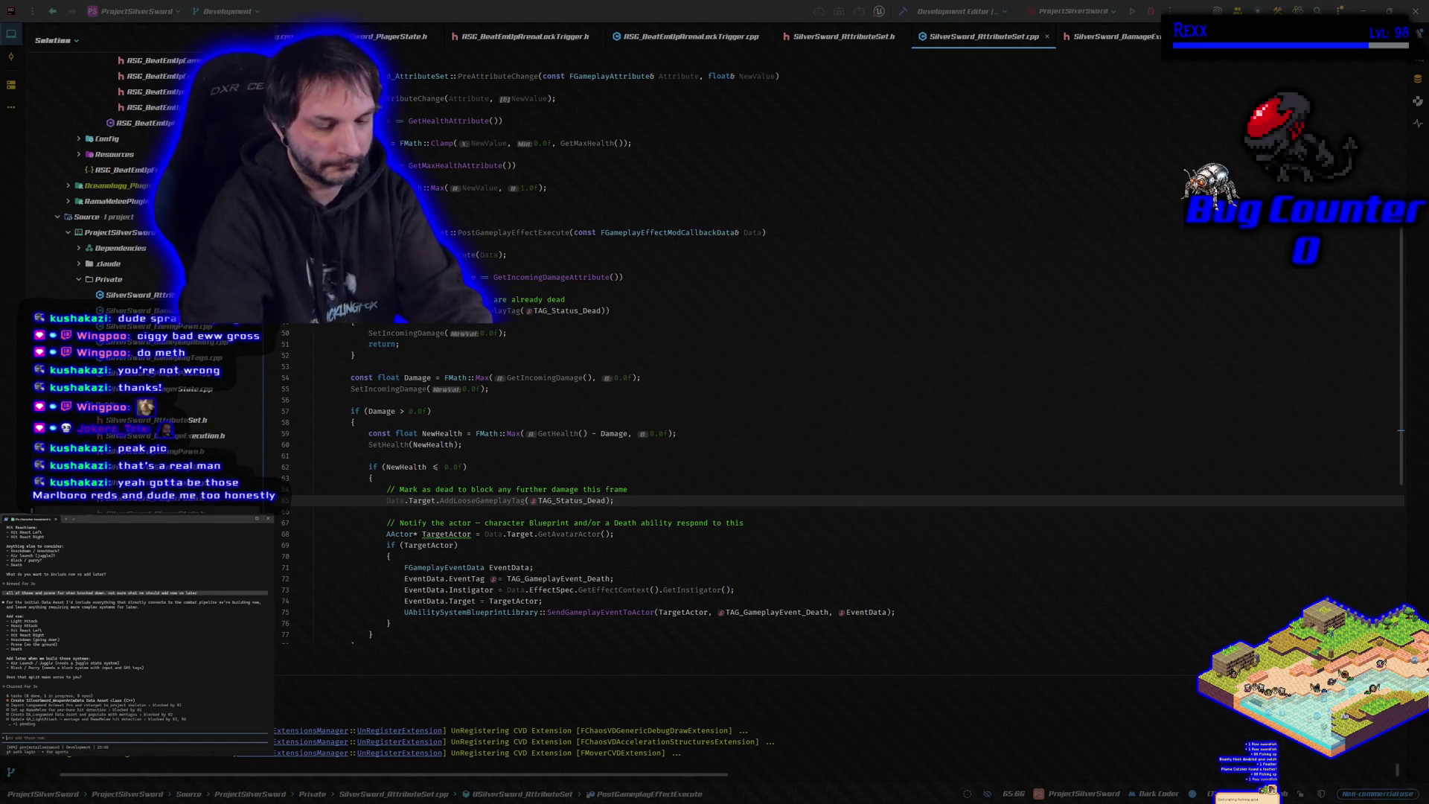
{"action": "type", "text": " we do "}
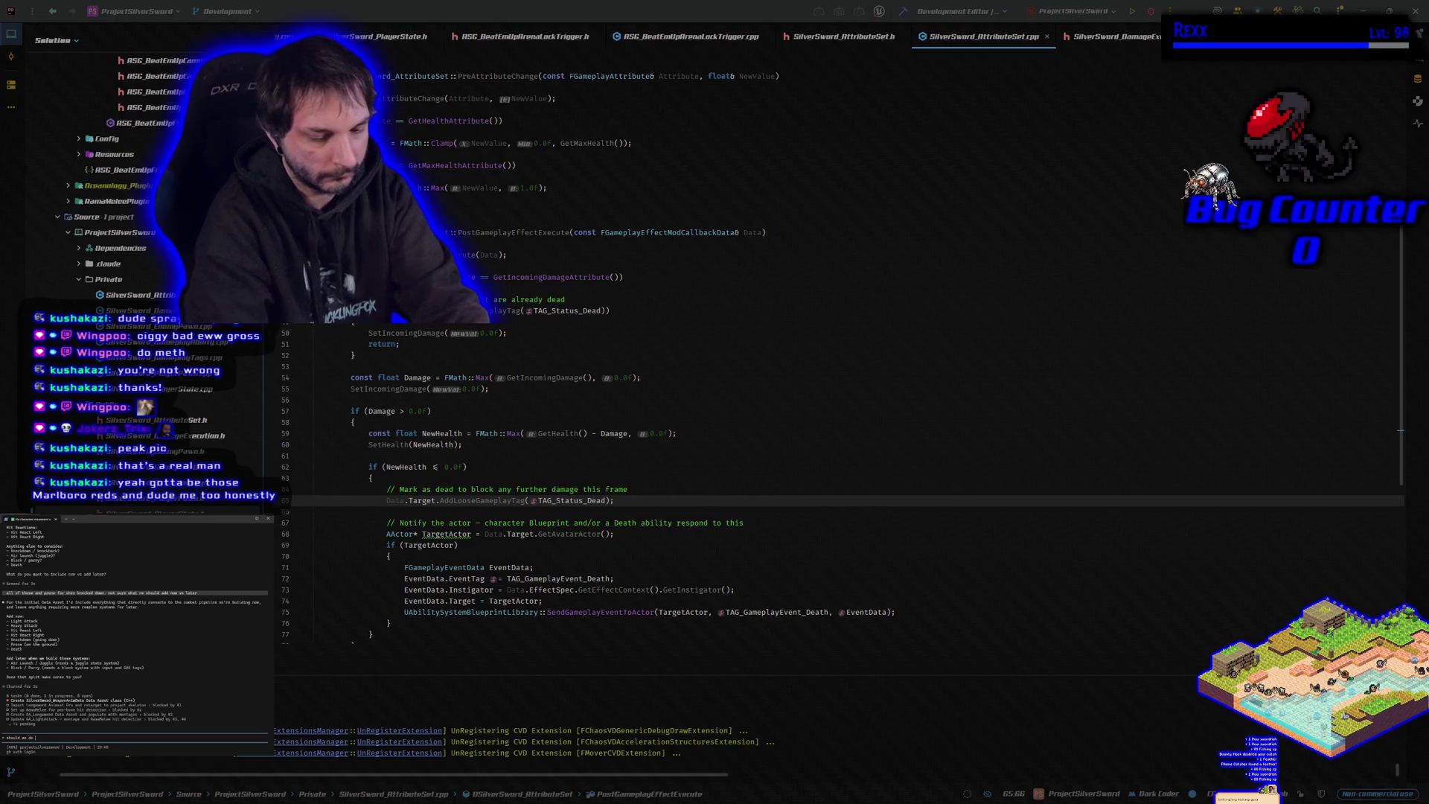
{"action": "type", "text": "4 directions"}
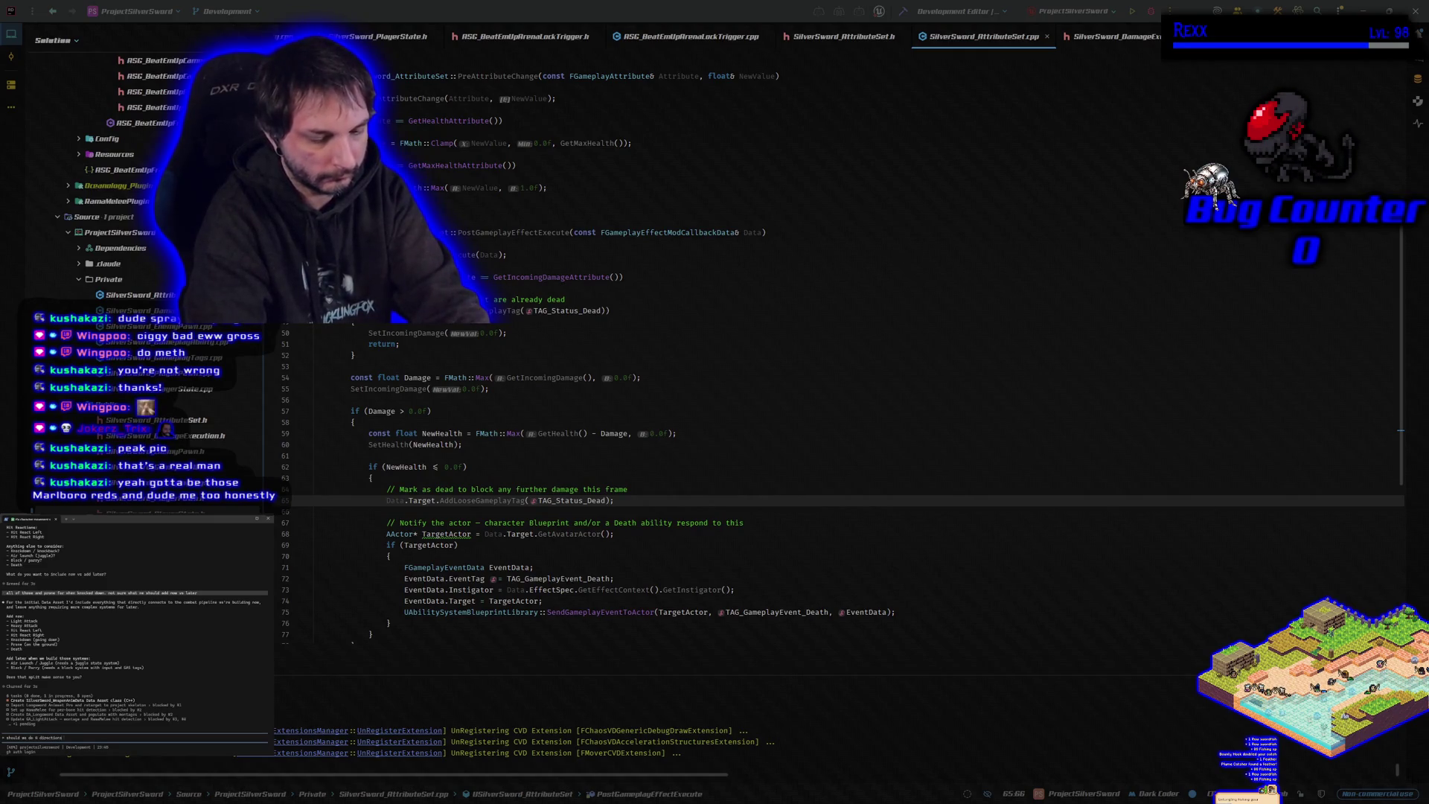
{"action": "type", "text": " of hit react?"}
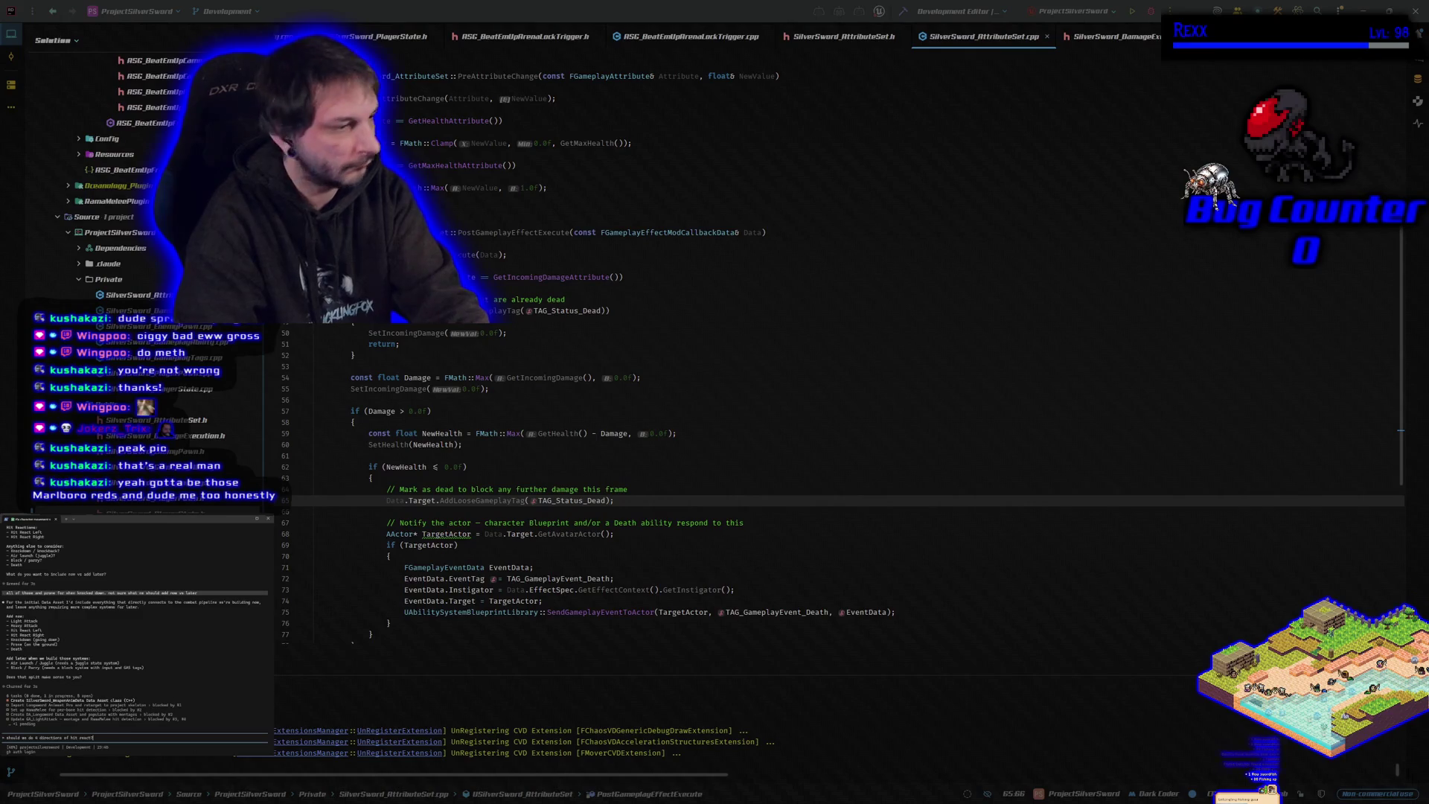
{"action": "key", "text": "Return"}
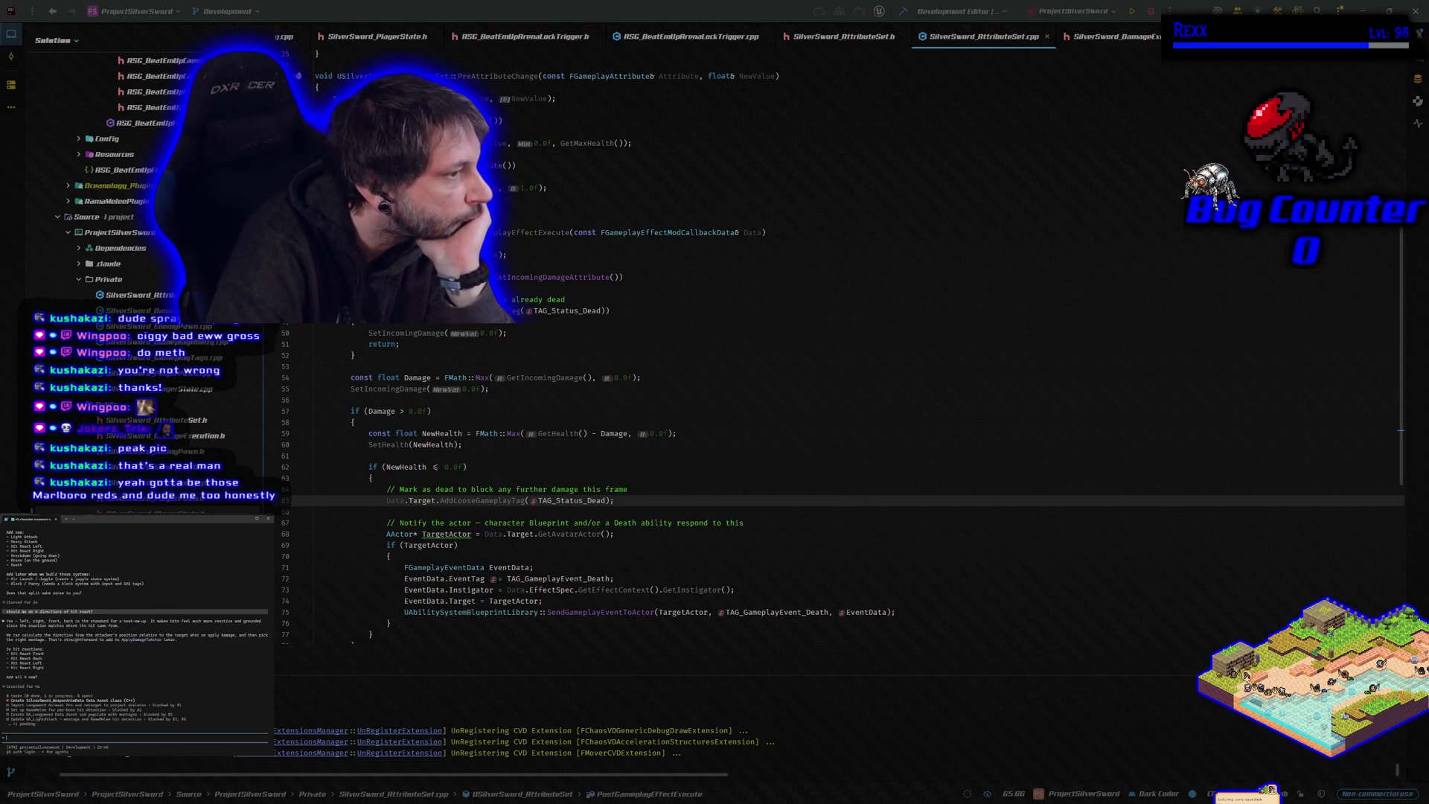
{"action": "type", "text": "yes"}
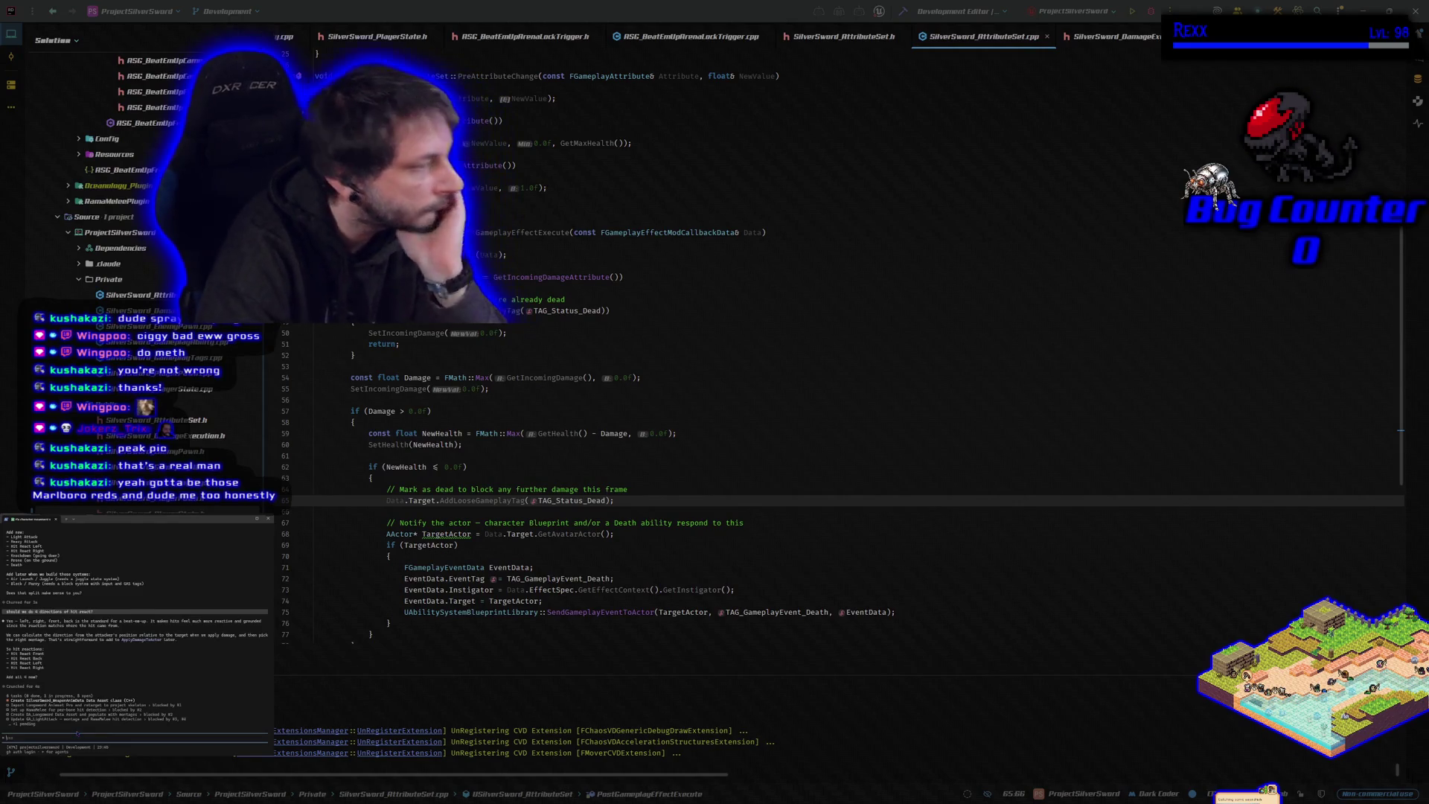
Step: Confirm four-direction hit reacts and read through the assistant's revised hit-reaction list
{"action": "key", "text": "Return"}
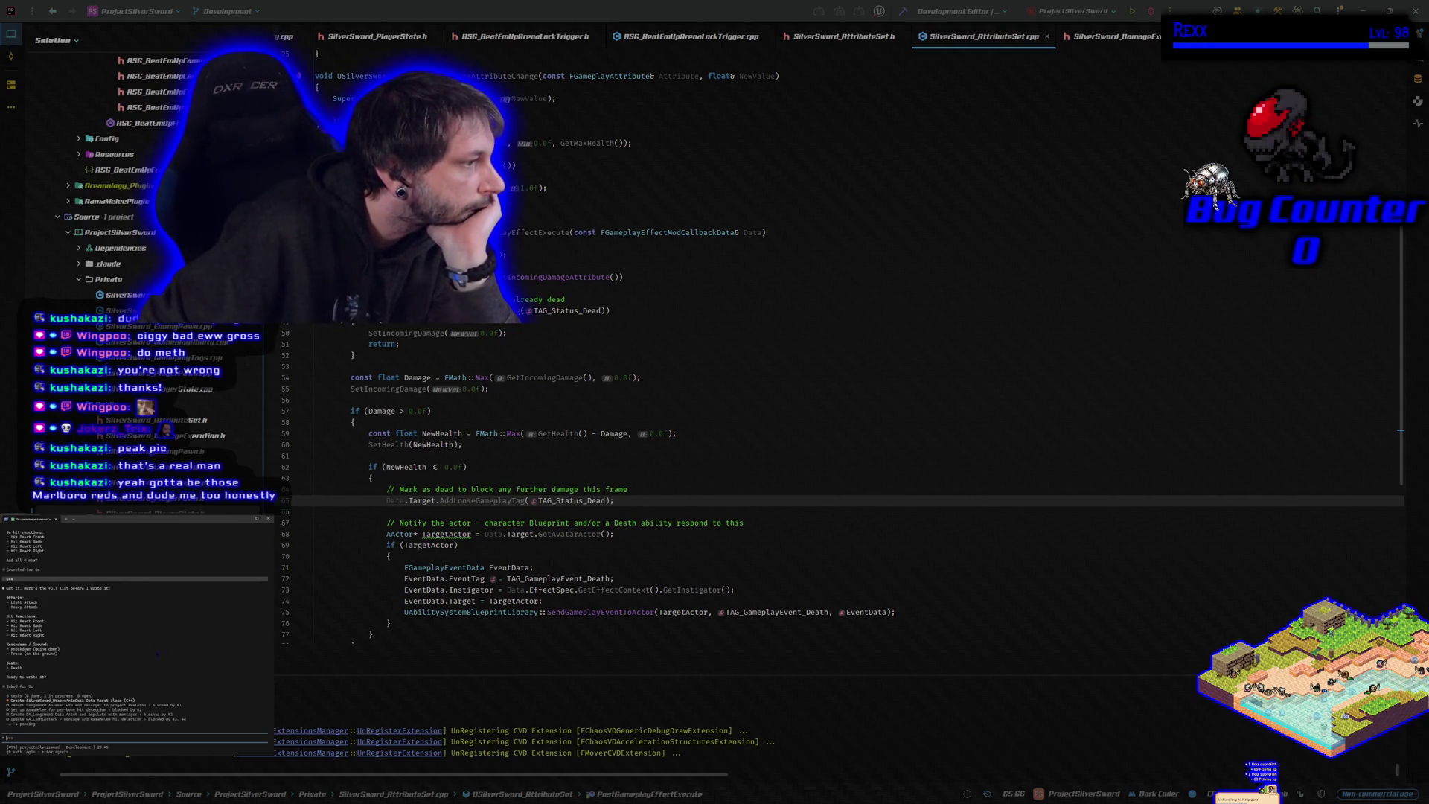
{"action": "scroll", "coordinate": [152, 666], "scroll_direction": "up", "scroll_amount": 3}
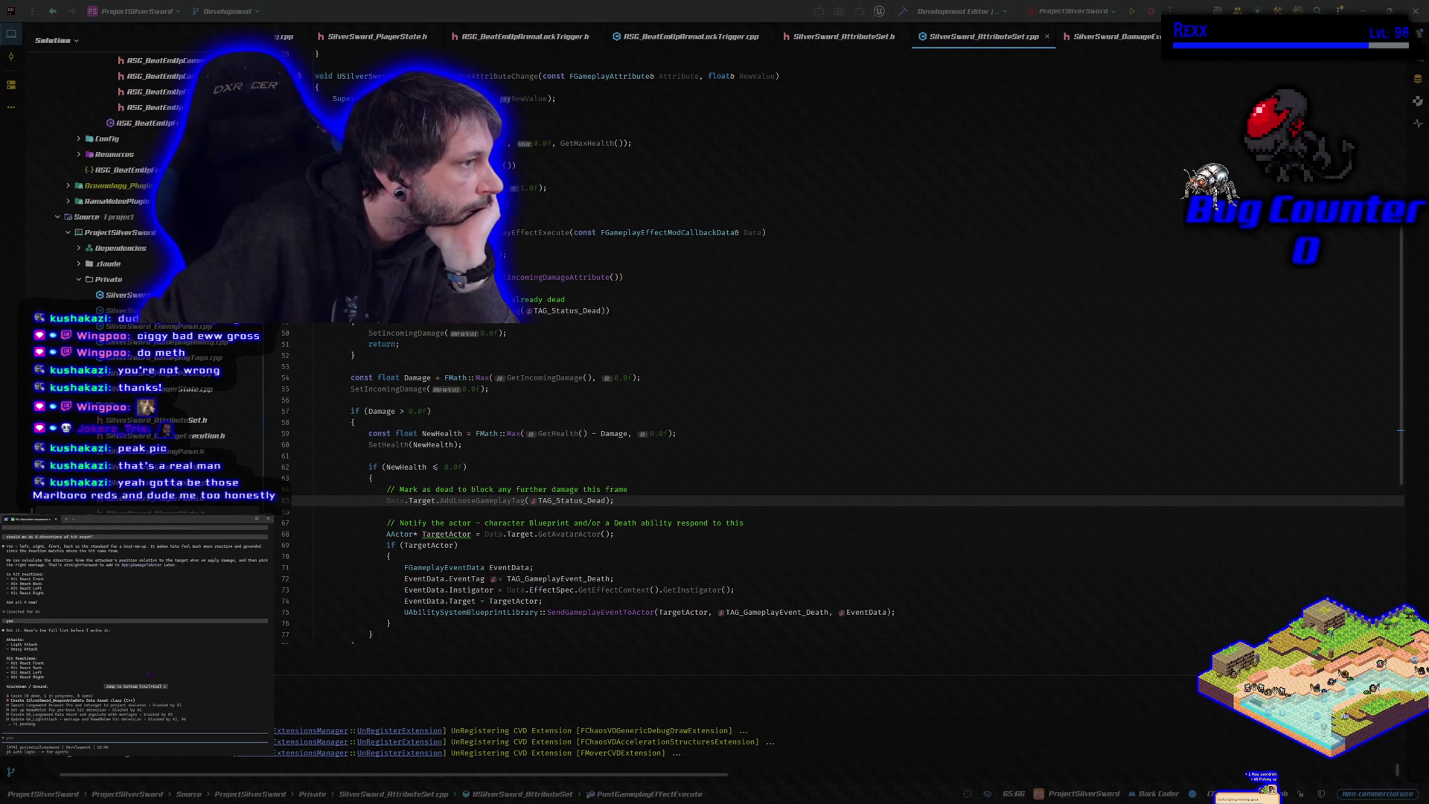
{"action": "scroll", "coordinate": [150, 673], "scroll_direction": "up", "scroll_amount": 3}
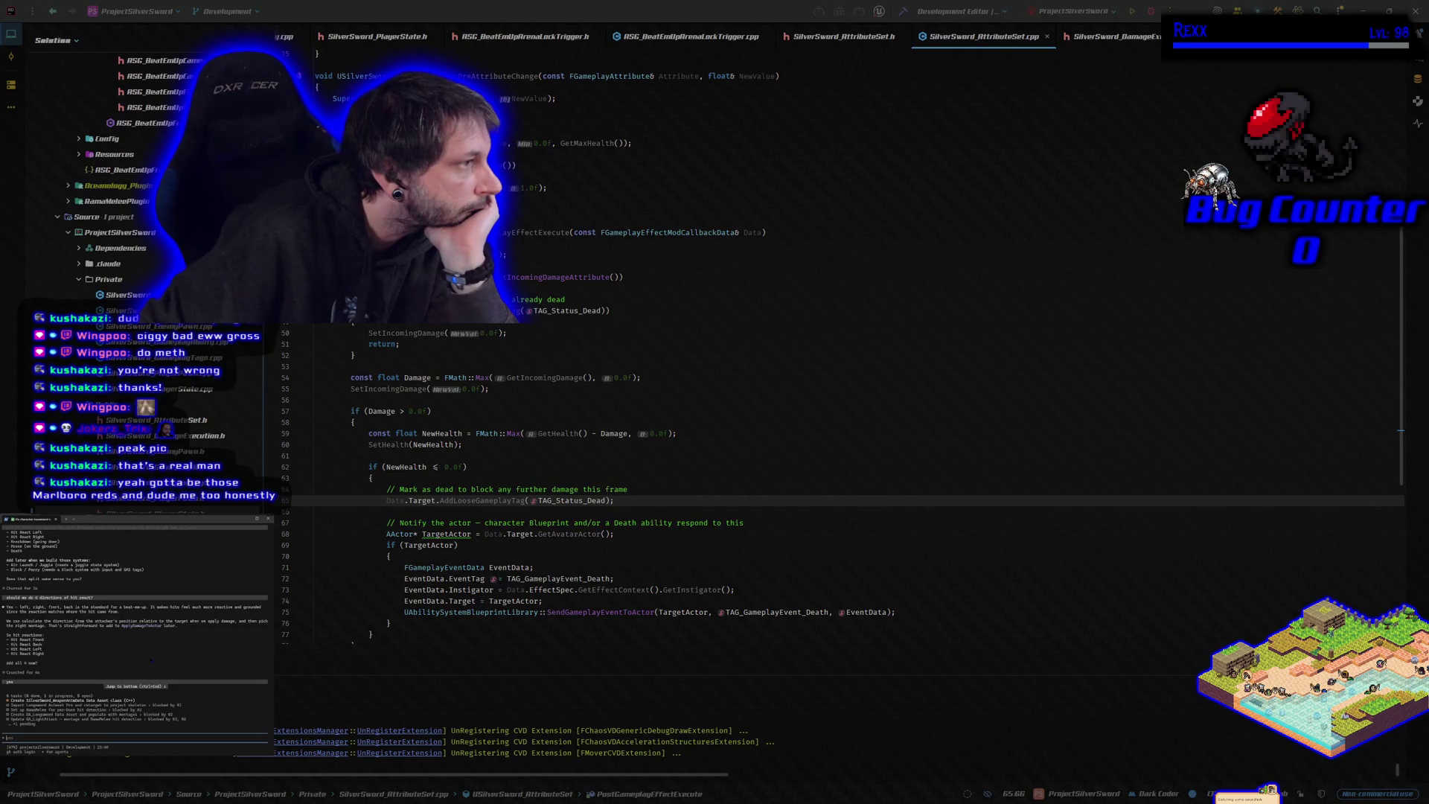
{"action": "scroll", "coordinate": [150, 669], "scroll_direction": "up", "scroll_amount": 2}
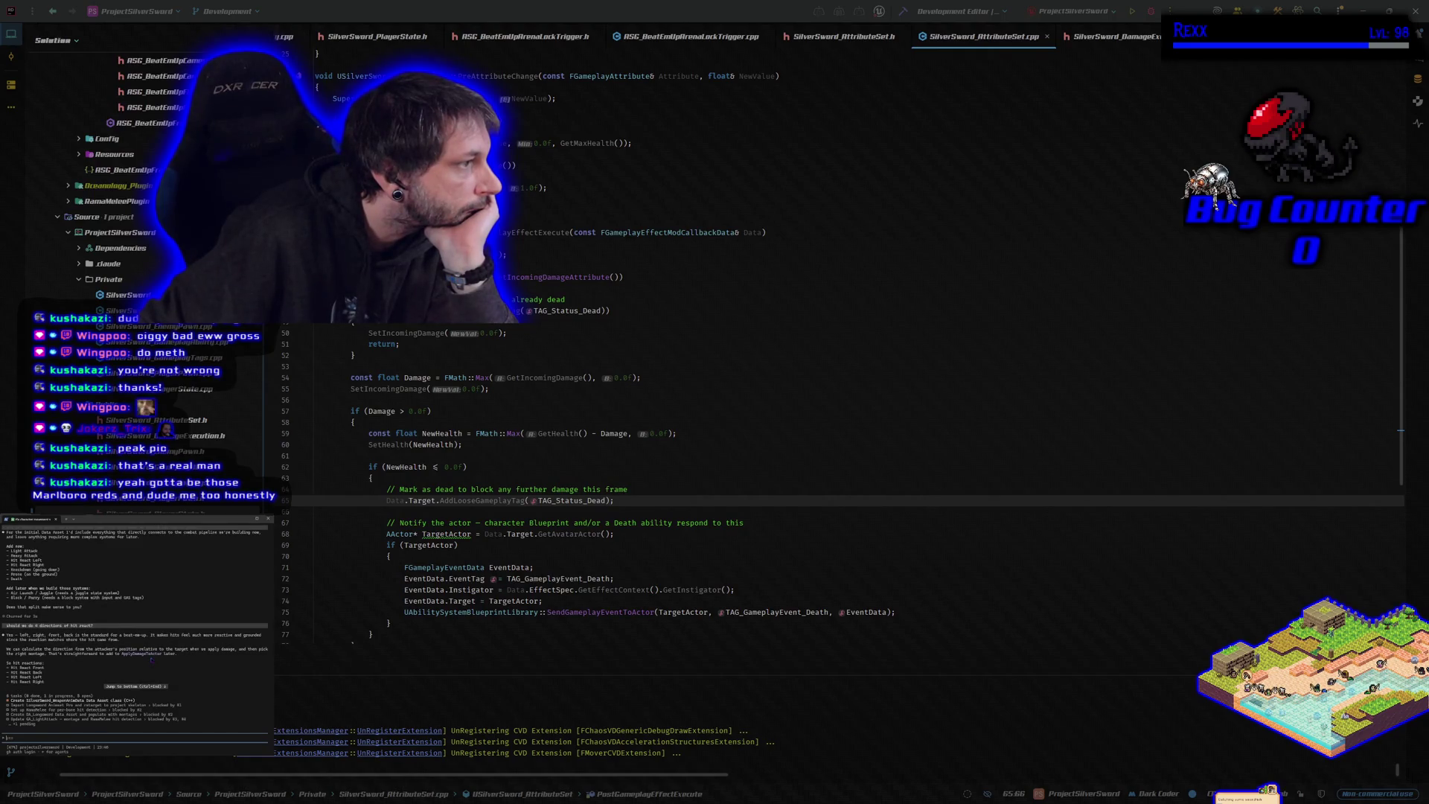
{"action": "scroll", "coordinate": [152, 660], "scroll_direction": "down", "scroll_amount": 5}
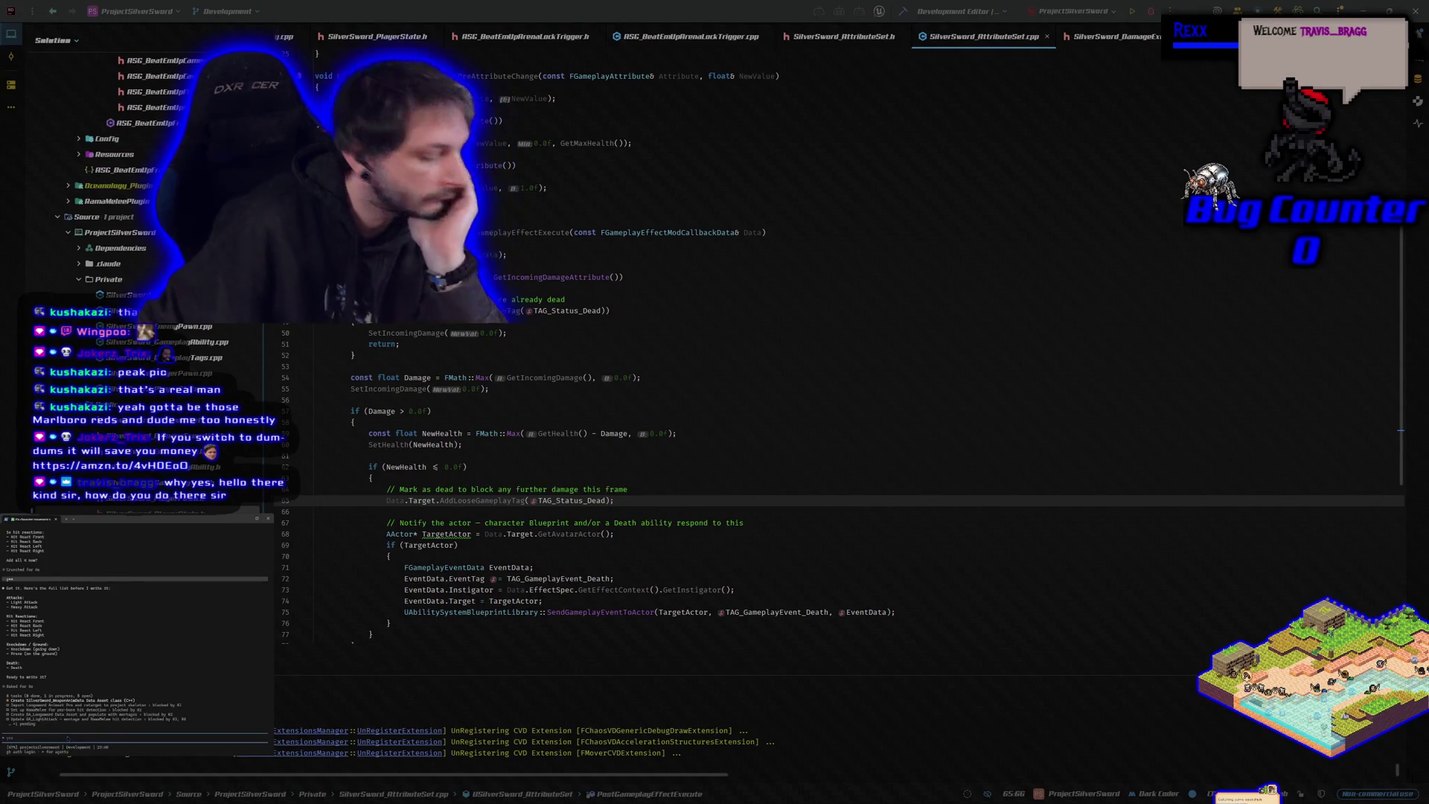
Step: Write a message adding block and parry now and asking about FPS-style four-direction dodging
{"action": "type", "text": "may as w"}
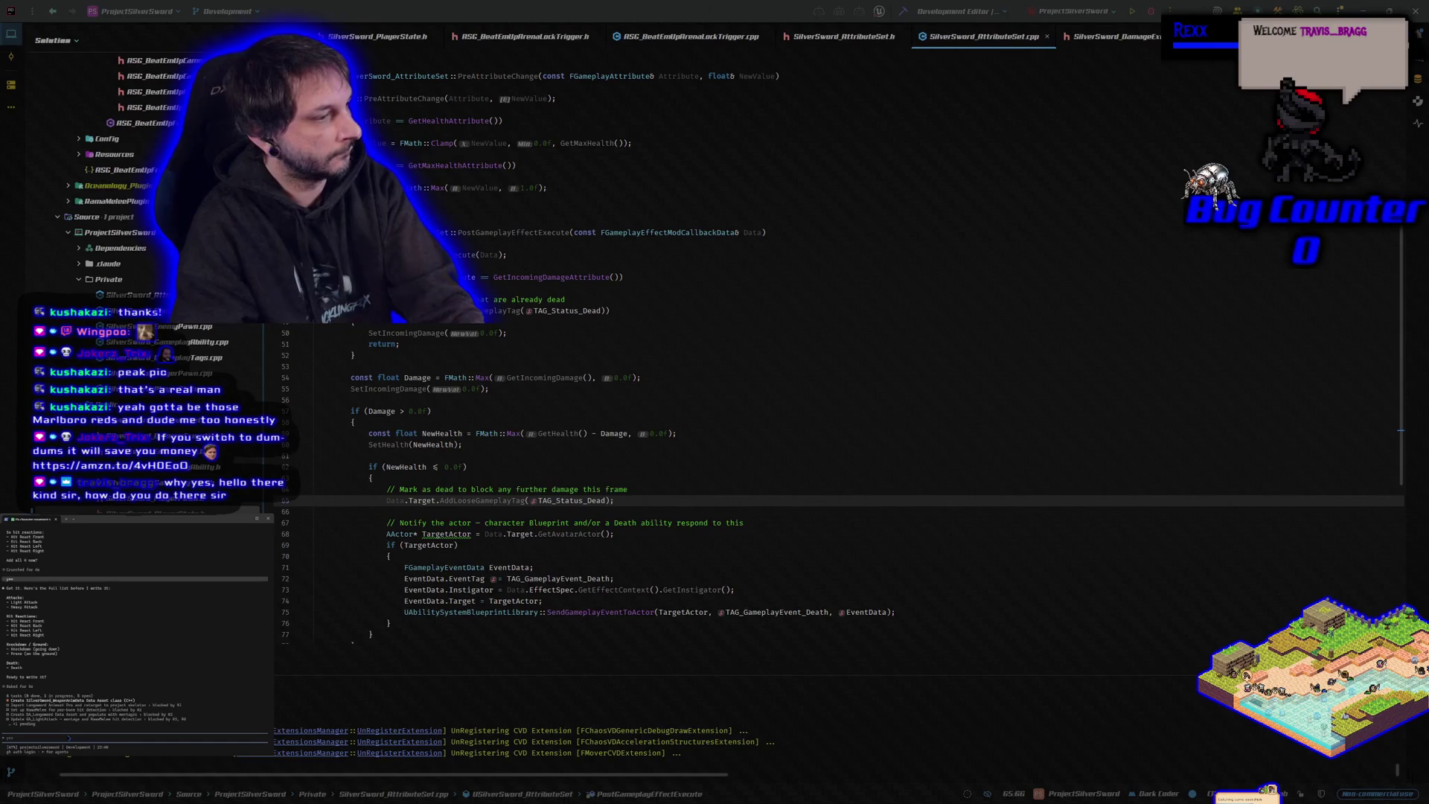
{"action": "type", "text": "ell"}
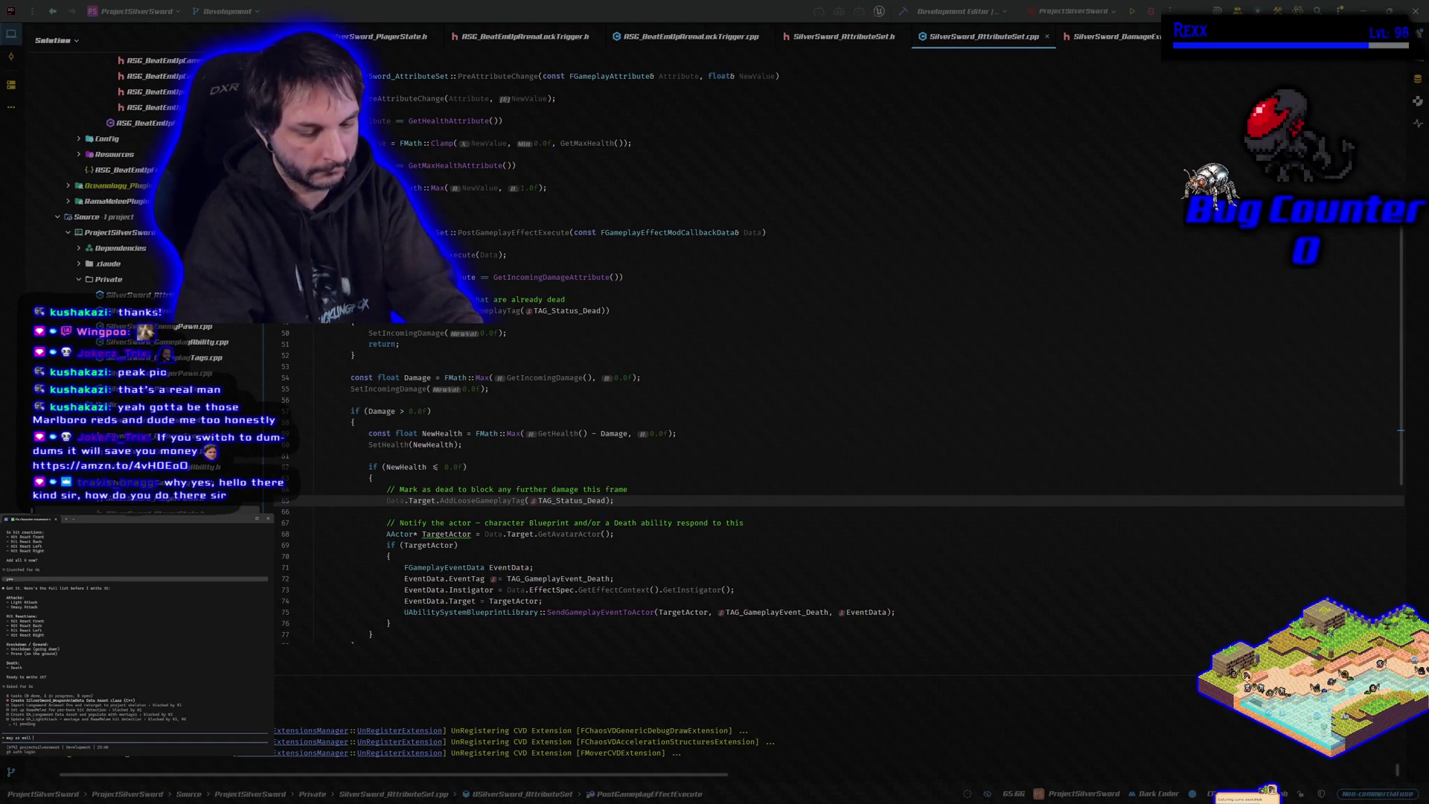
{"action": "type", "text": " add block and p"}
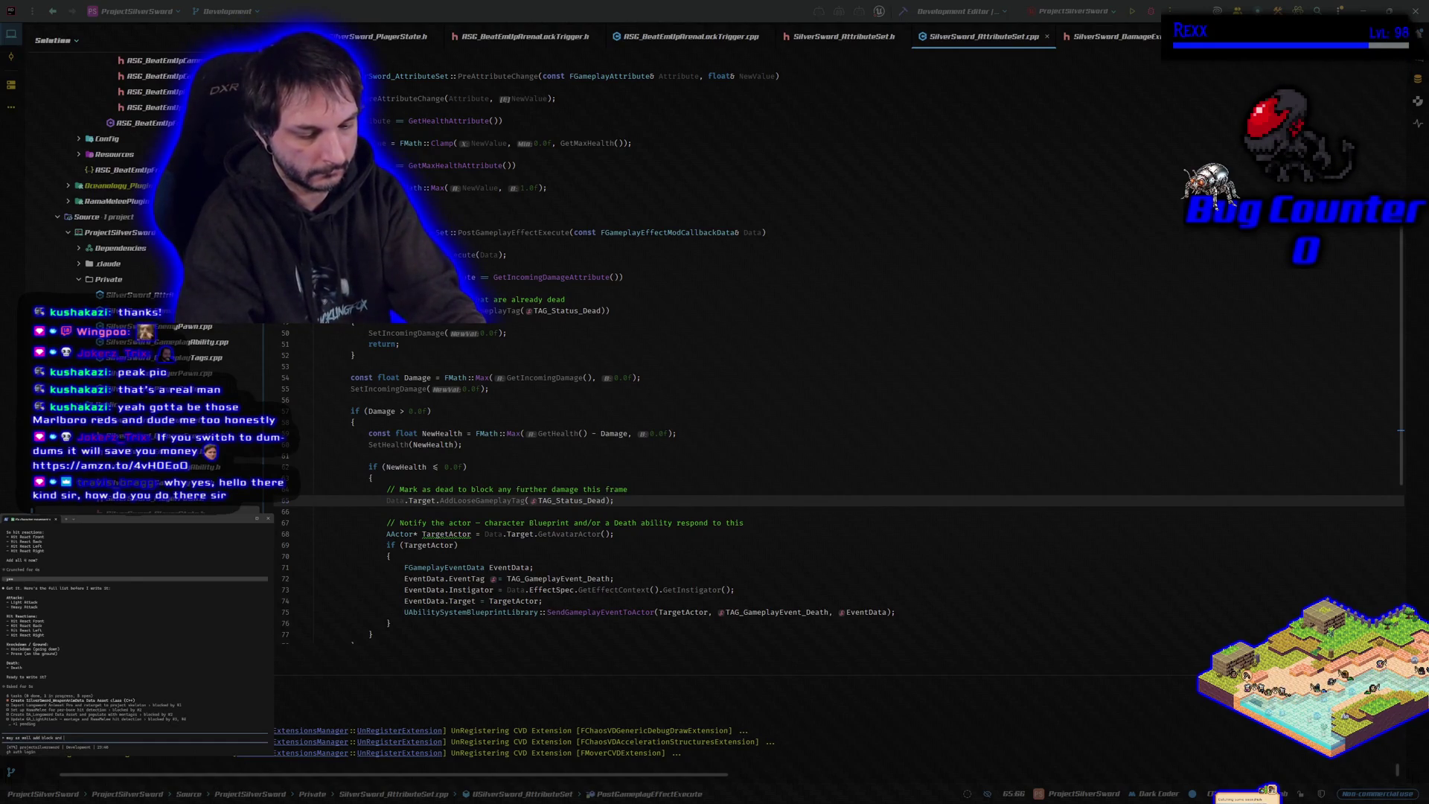
{"action": "type", "text": "arry now, "}
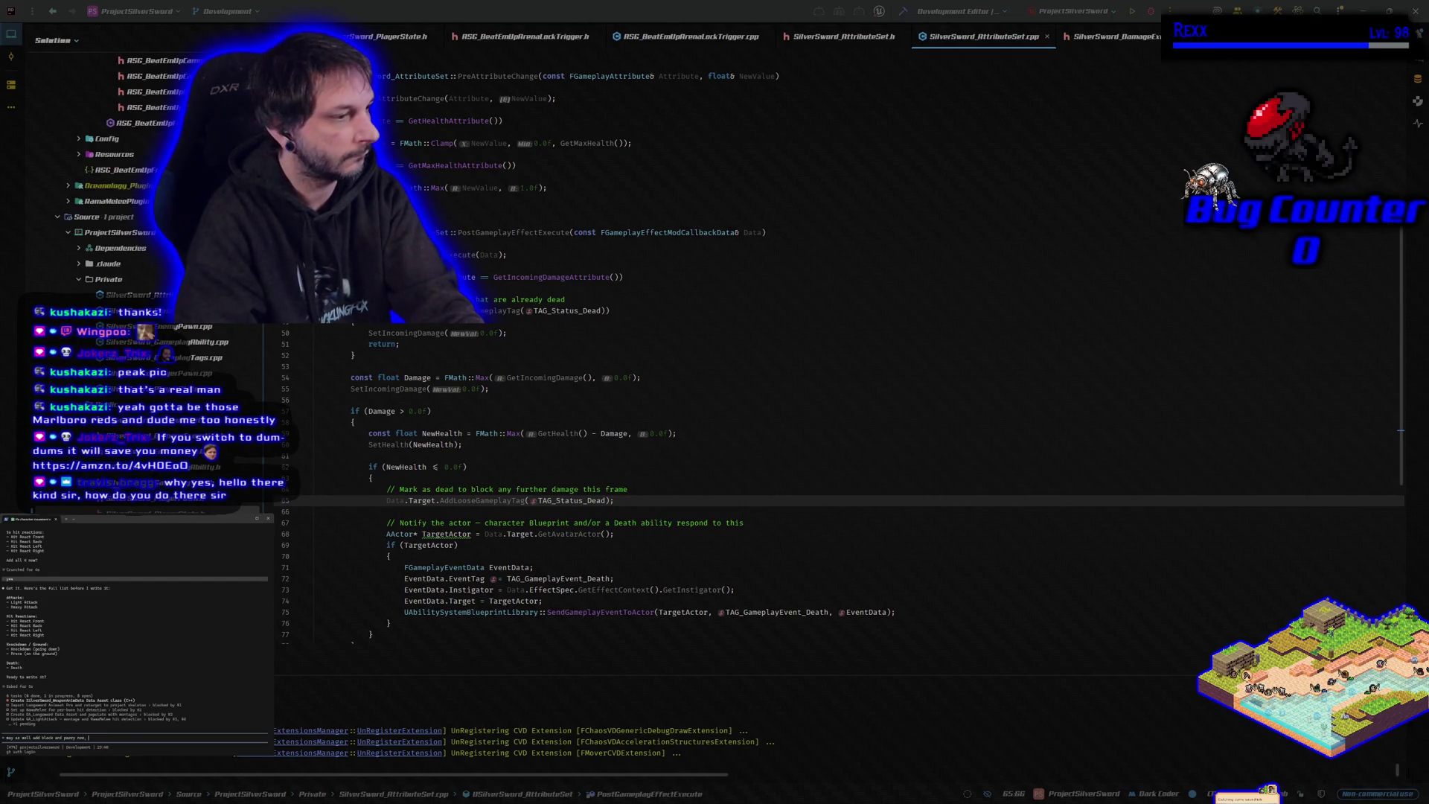
{"action": "type", "text": "what about "}
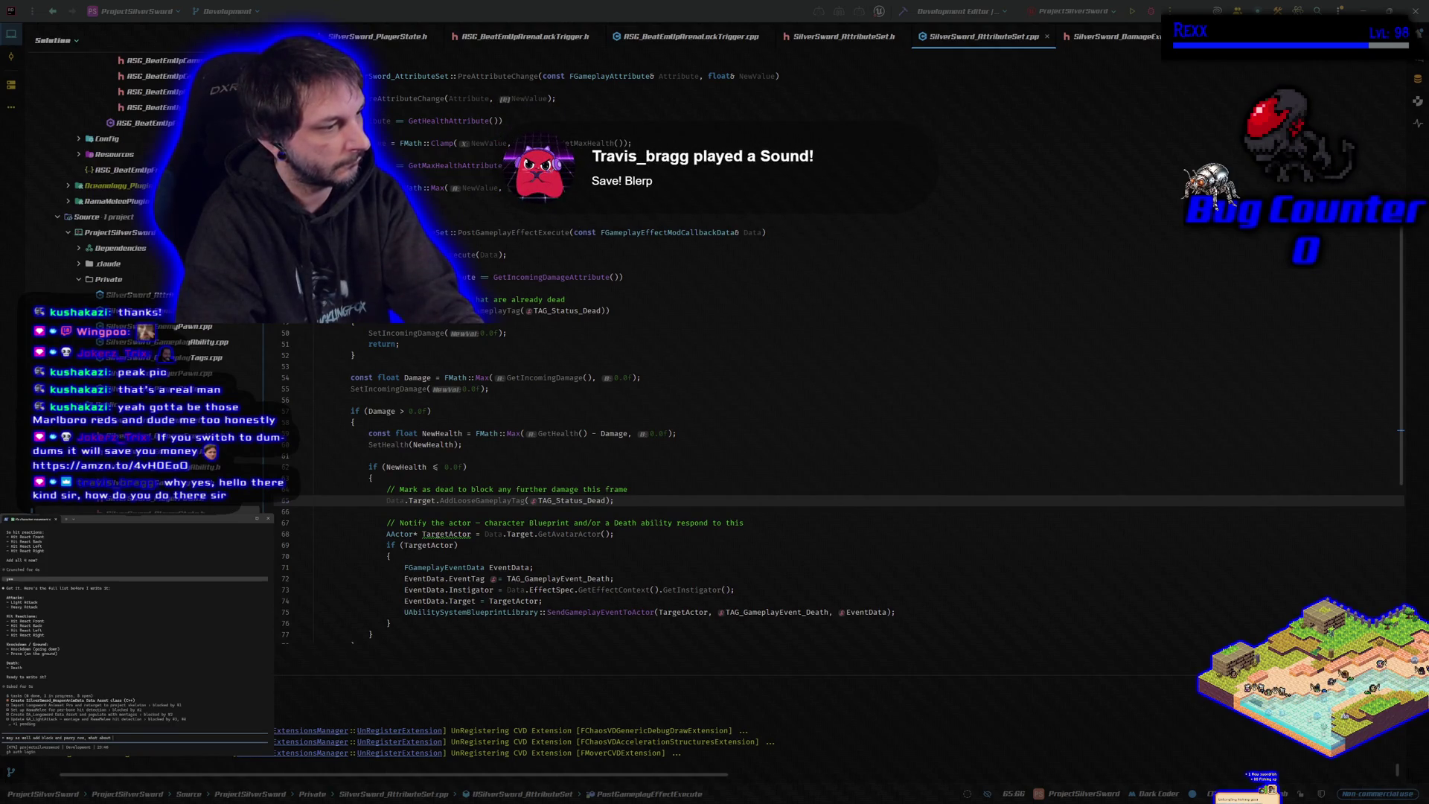
{"action": "type", "text": "dodge? in my"}
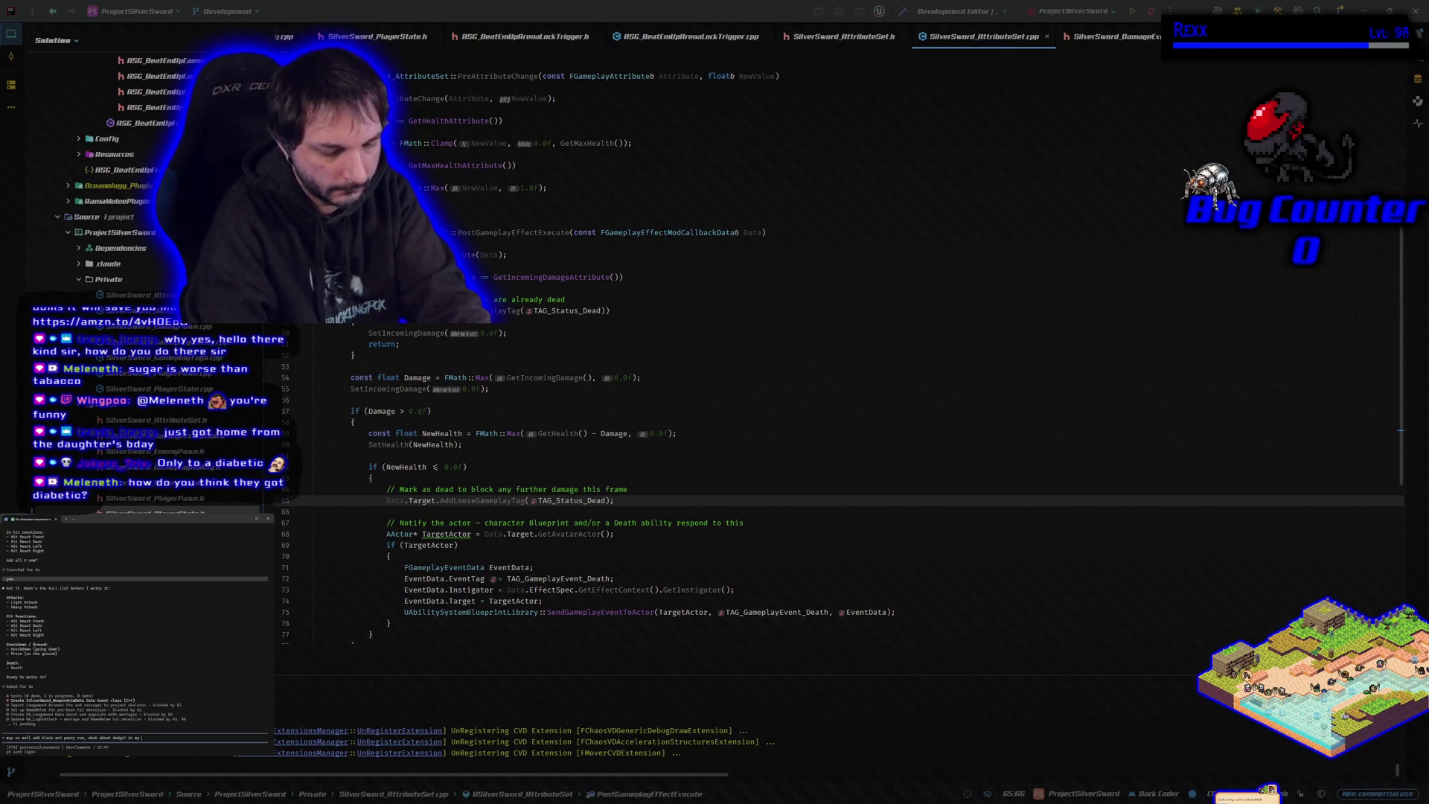
{"action": "type", "text": "FPS ra"}
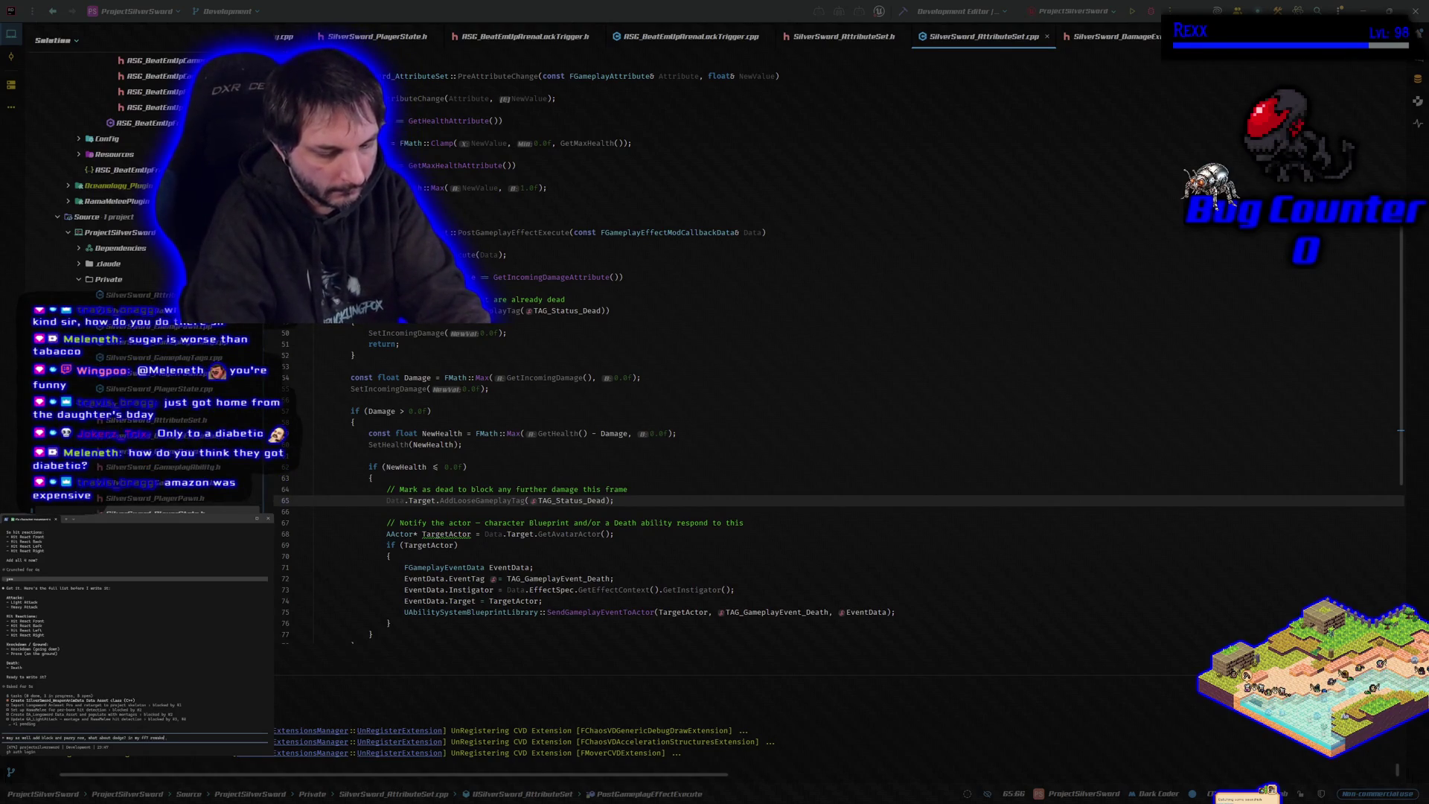
{"action": "type", "text": " style template i have 8 dir"}
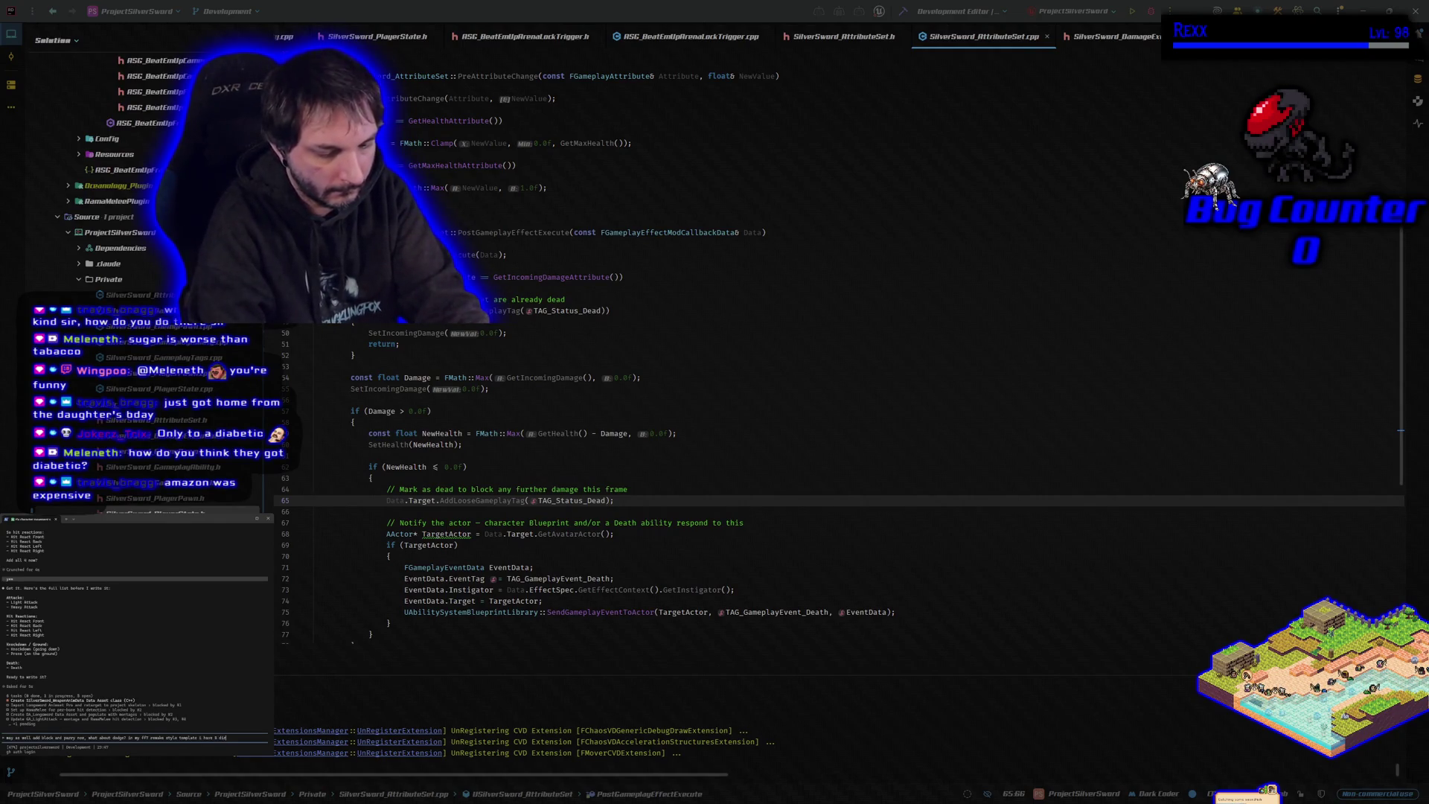
{"action": "type", "text": "ections of dodge"}
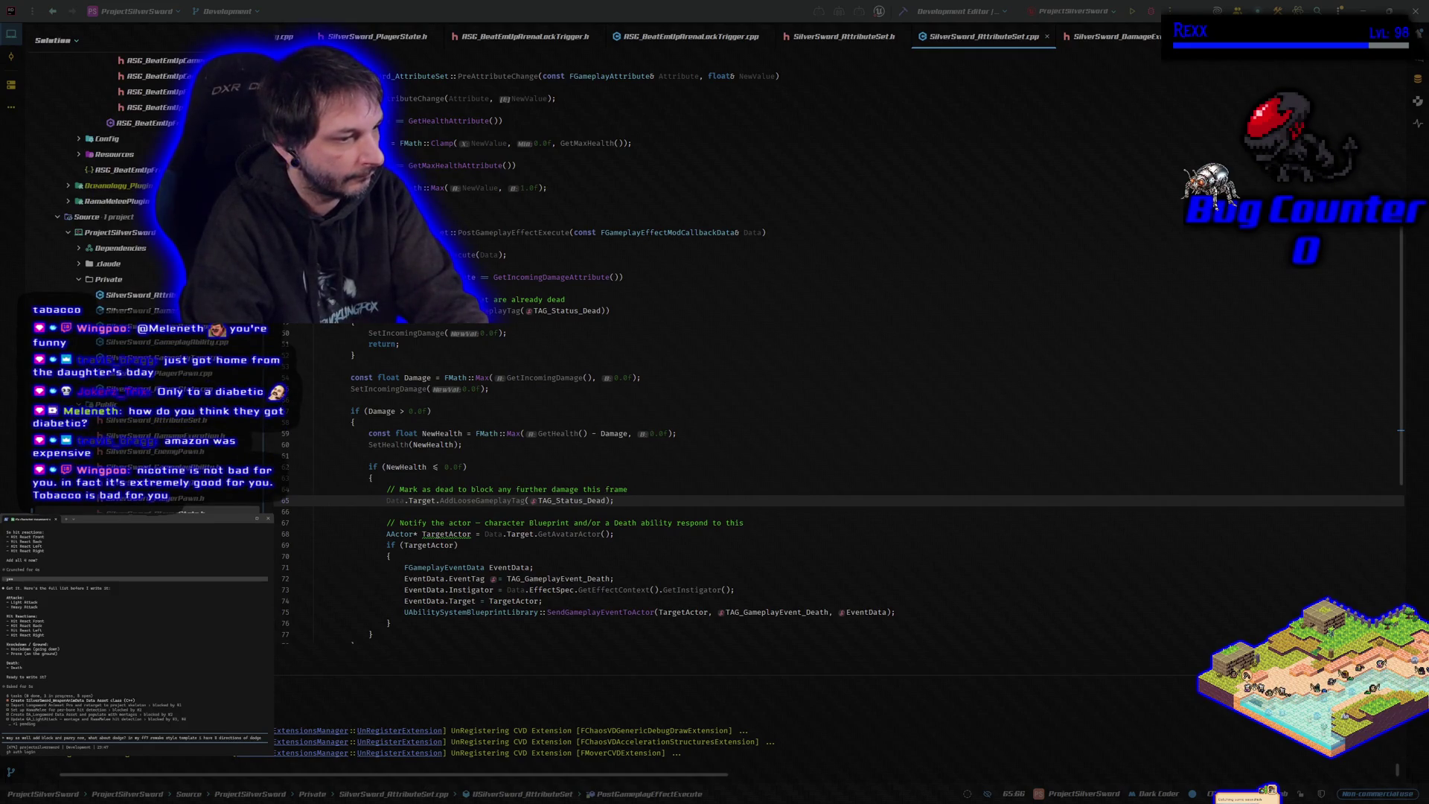
Step: Submit the block, parry and dodge message and receive the directional dodge breakdown
{"action": "key", "text": "Return"}
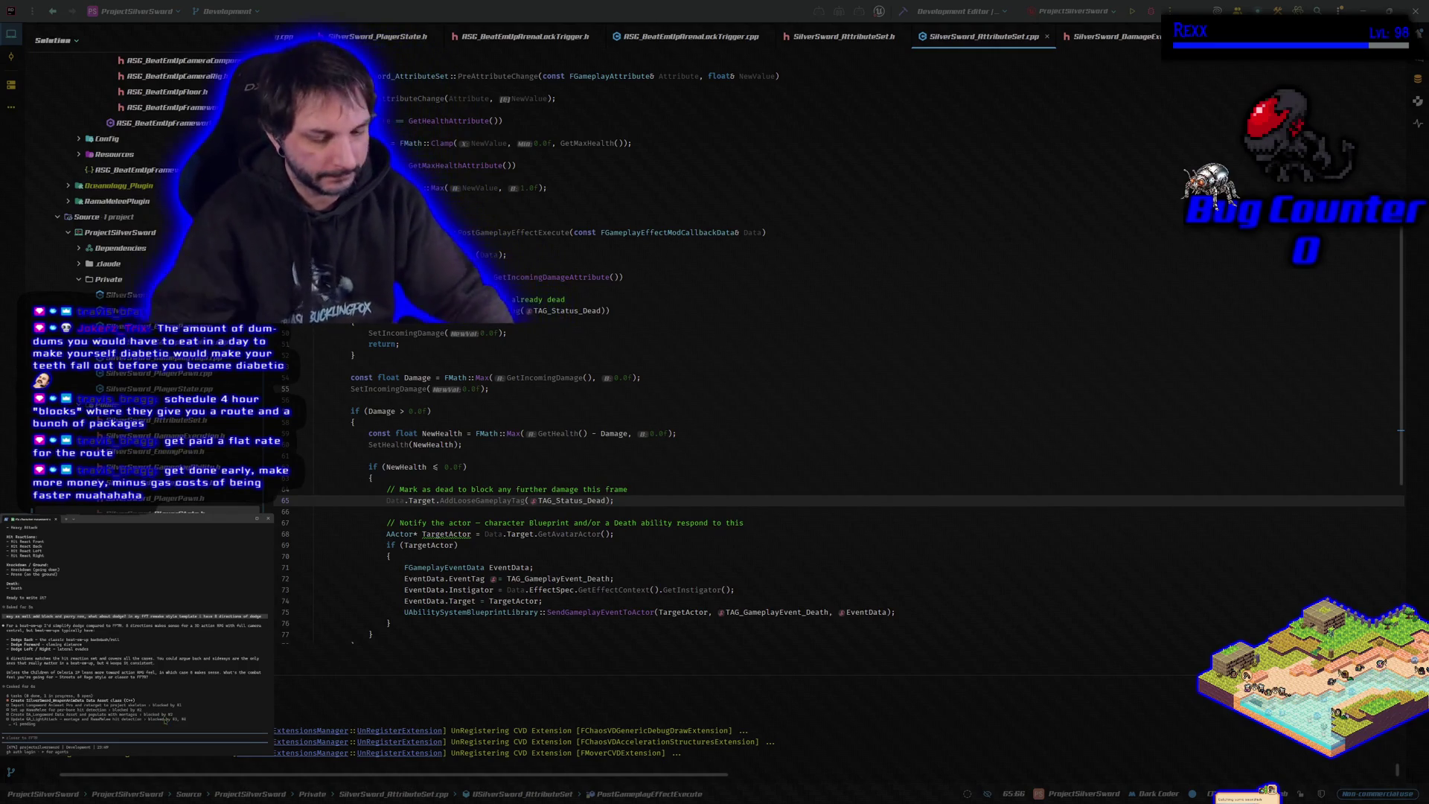
Step: Send the worry that dodging should work diagonally, not only in four directions
{"action": "type", "text": "im worried about game feel, "}
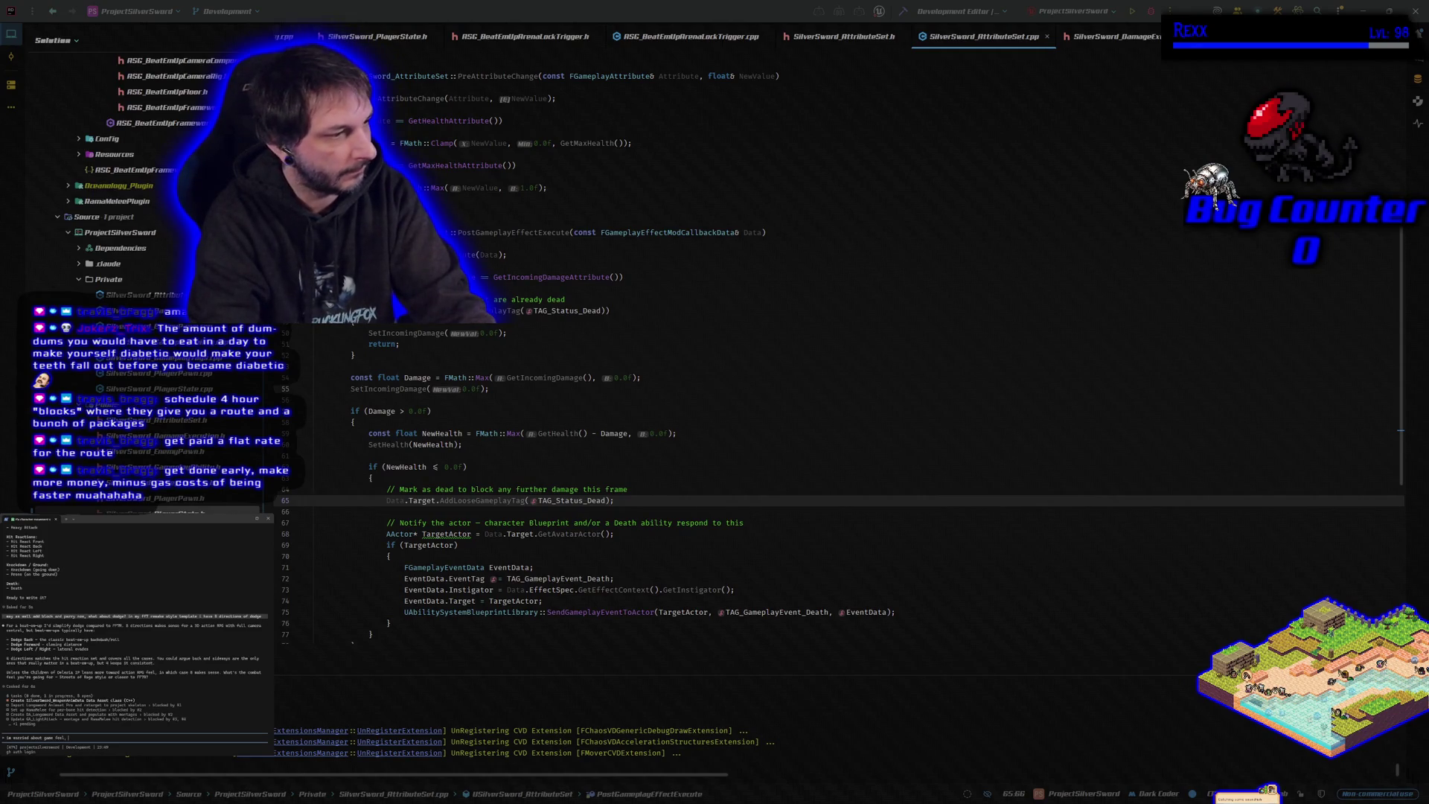
{"action": "type", "text": "if they d"}
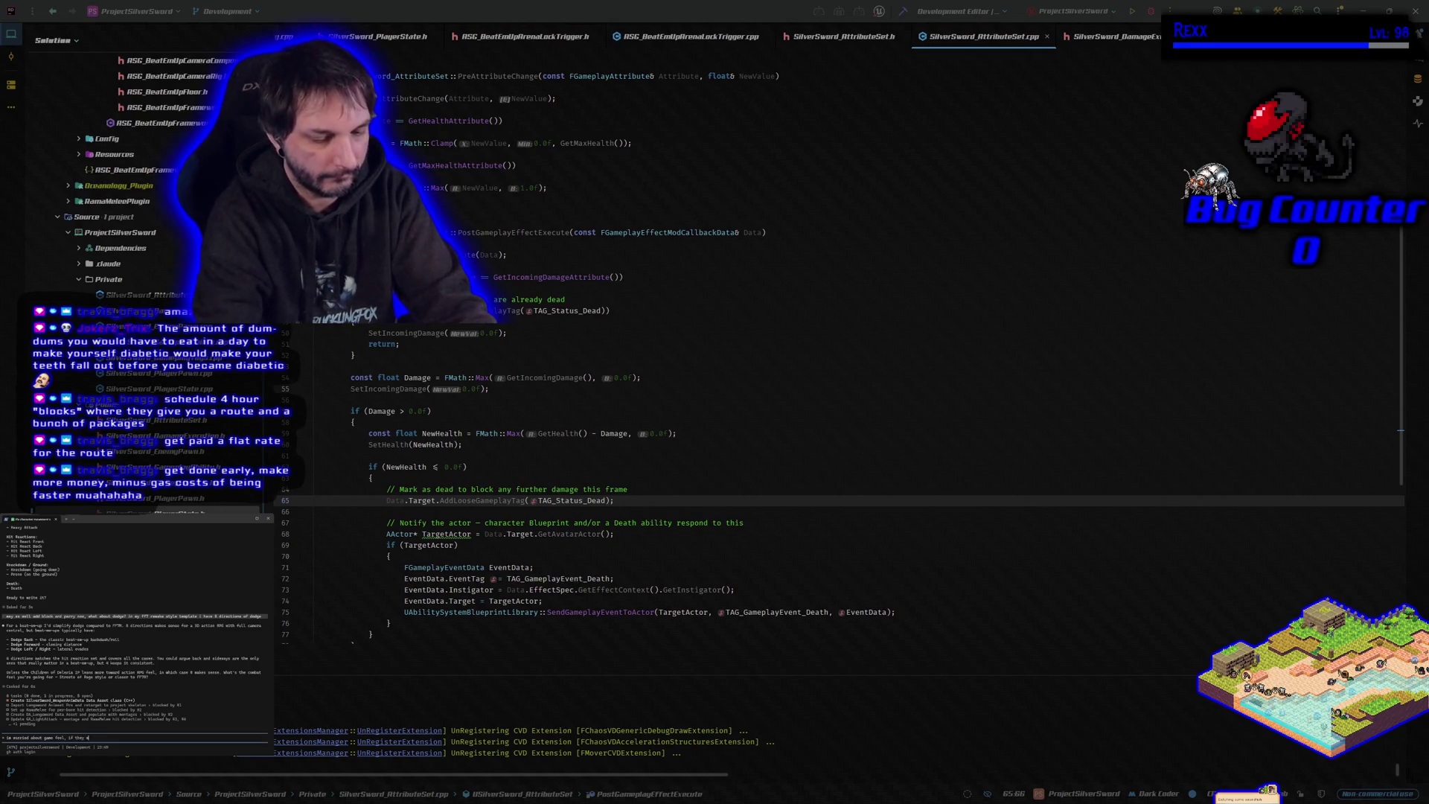
{"action": "key", "text": "BackSpace"}
{"action": "type", "text": "want to dodge"}
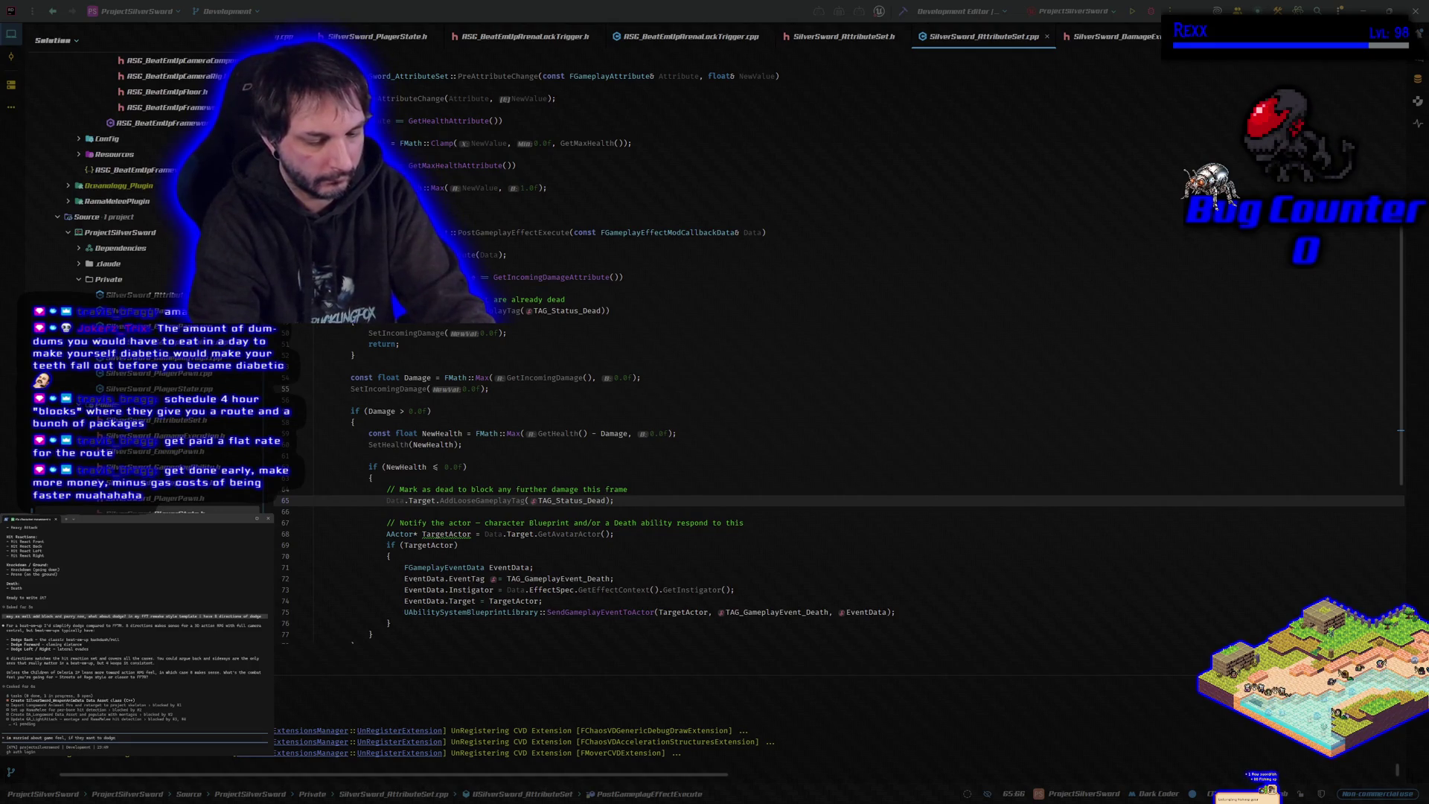
{"action": "type", "text": " diagonally"}
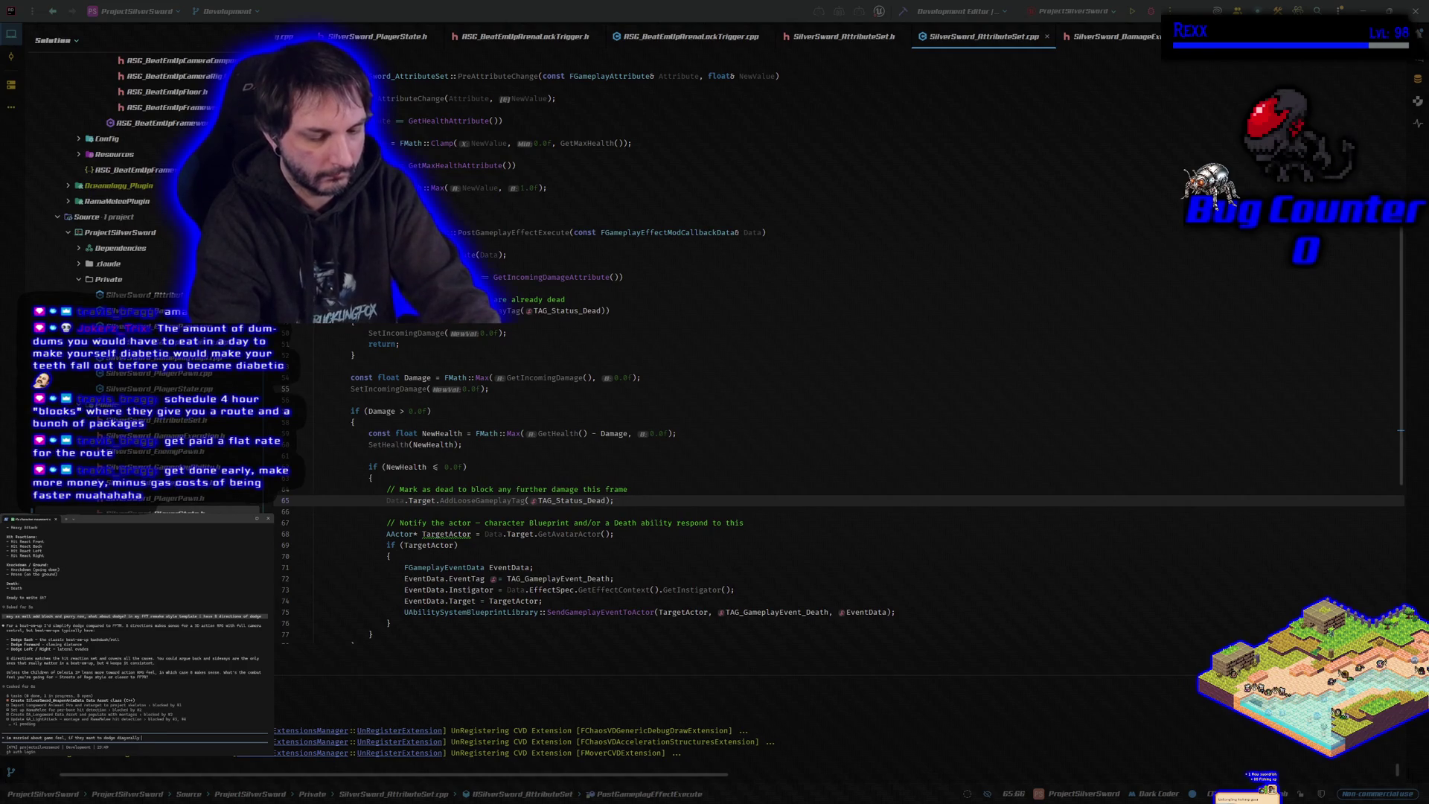
{"action": "type", "text": " not feel go"}
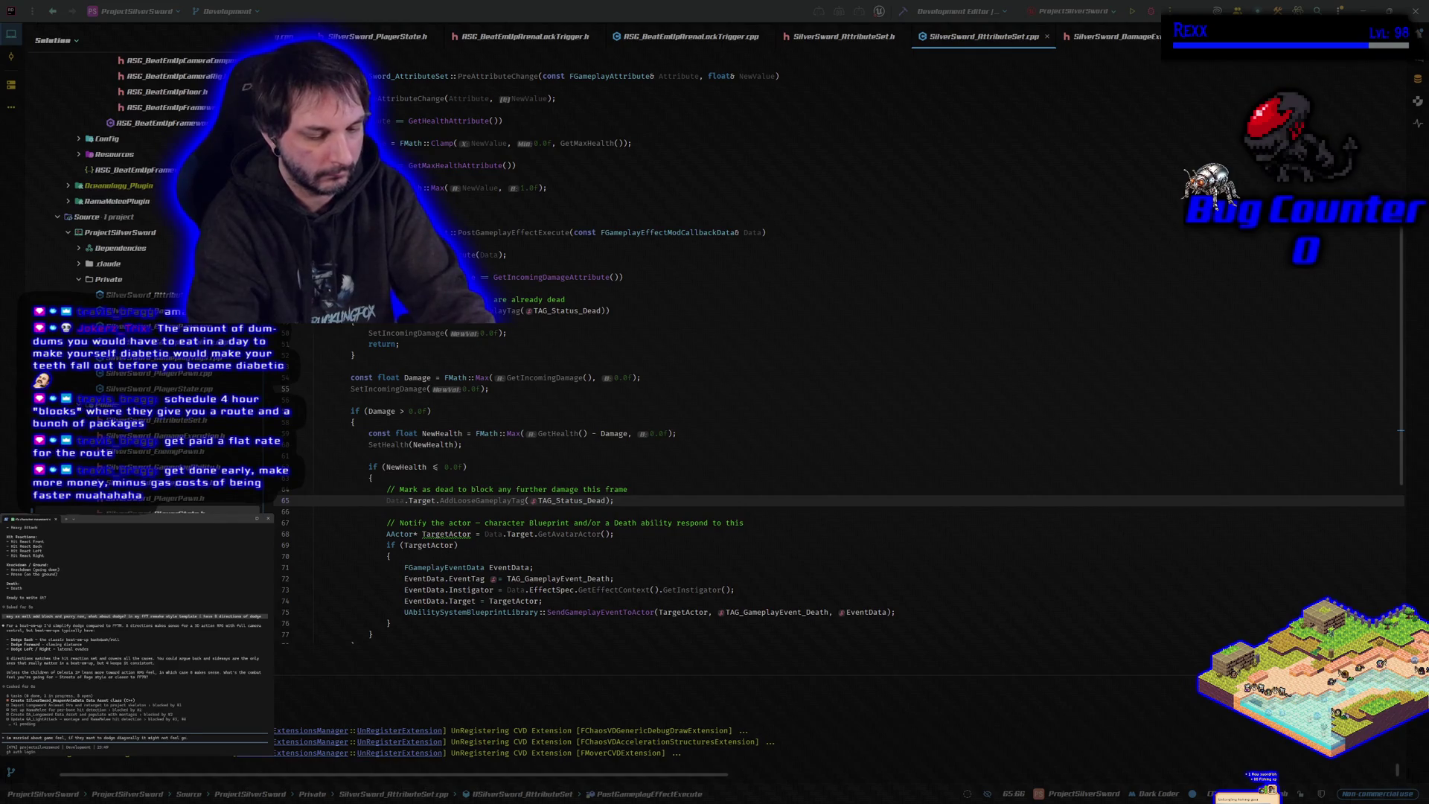
{"action": "type", "text": "od only havin"}
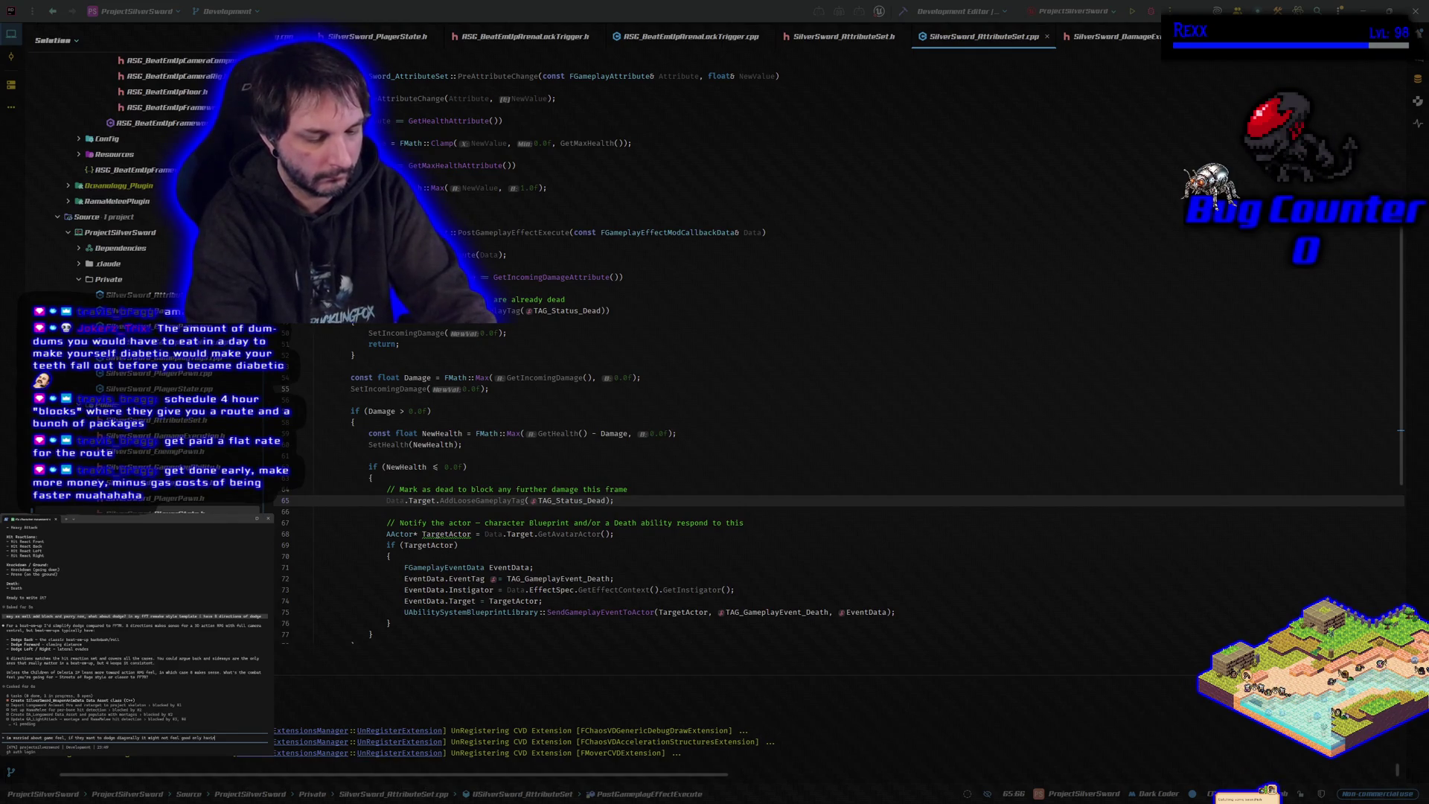
{"action": "type", "text": "g 4 directions"}
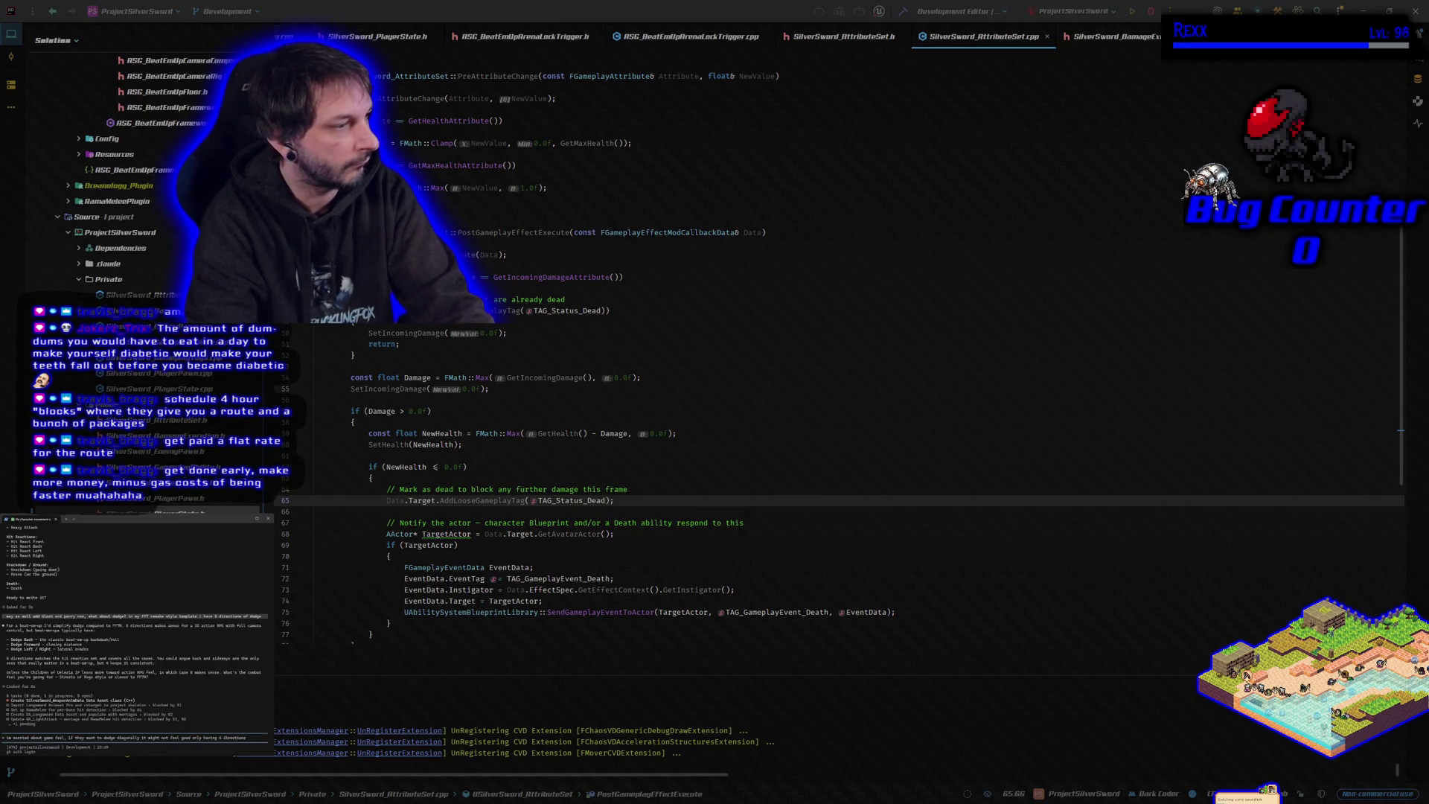
{"action": "key", "text": "Return"}
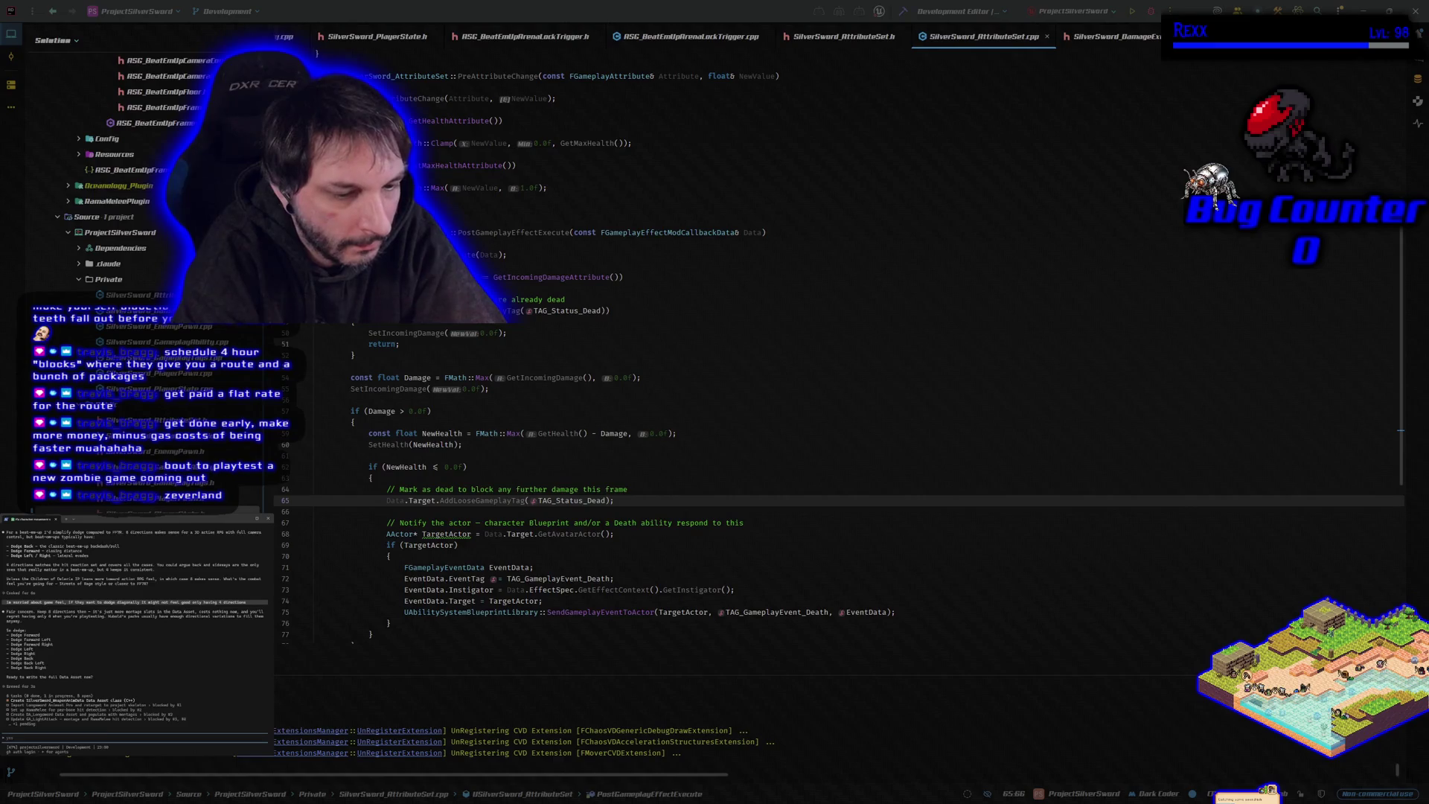
Step: Approve the list, ask for the asset's full animation list, and note extras can be removed later
{"action": "type", "text": "yes"}
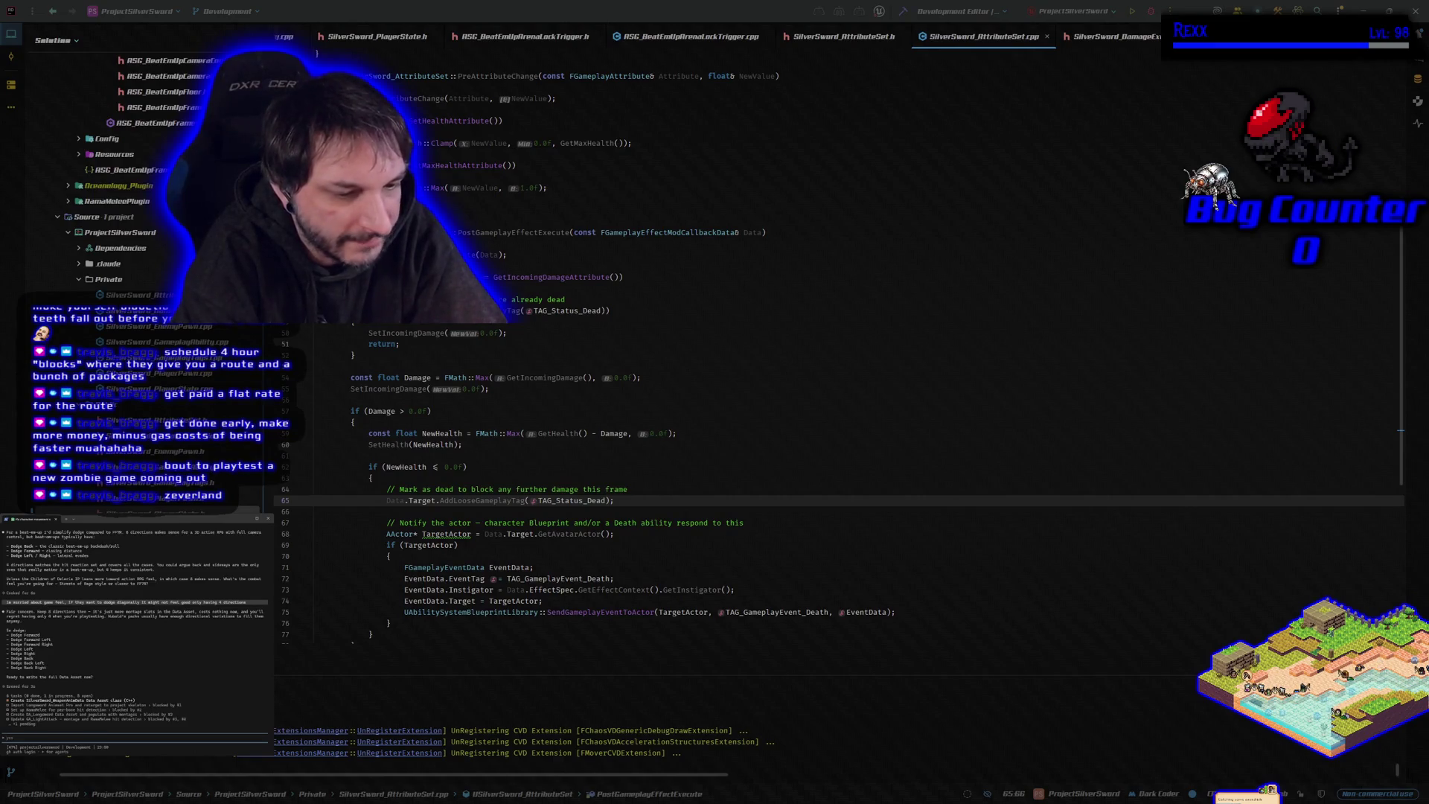
{"action": "key", "text": "Return"}
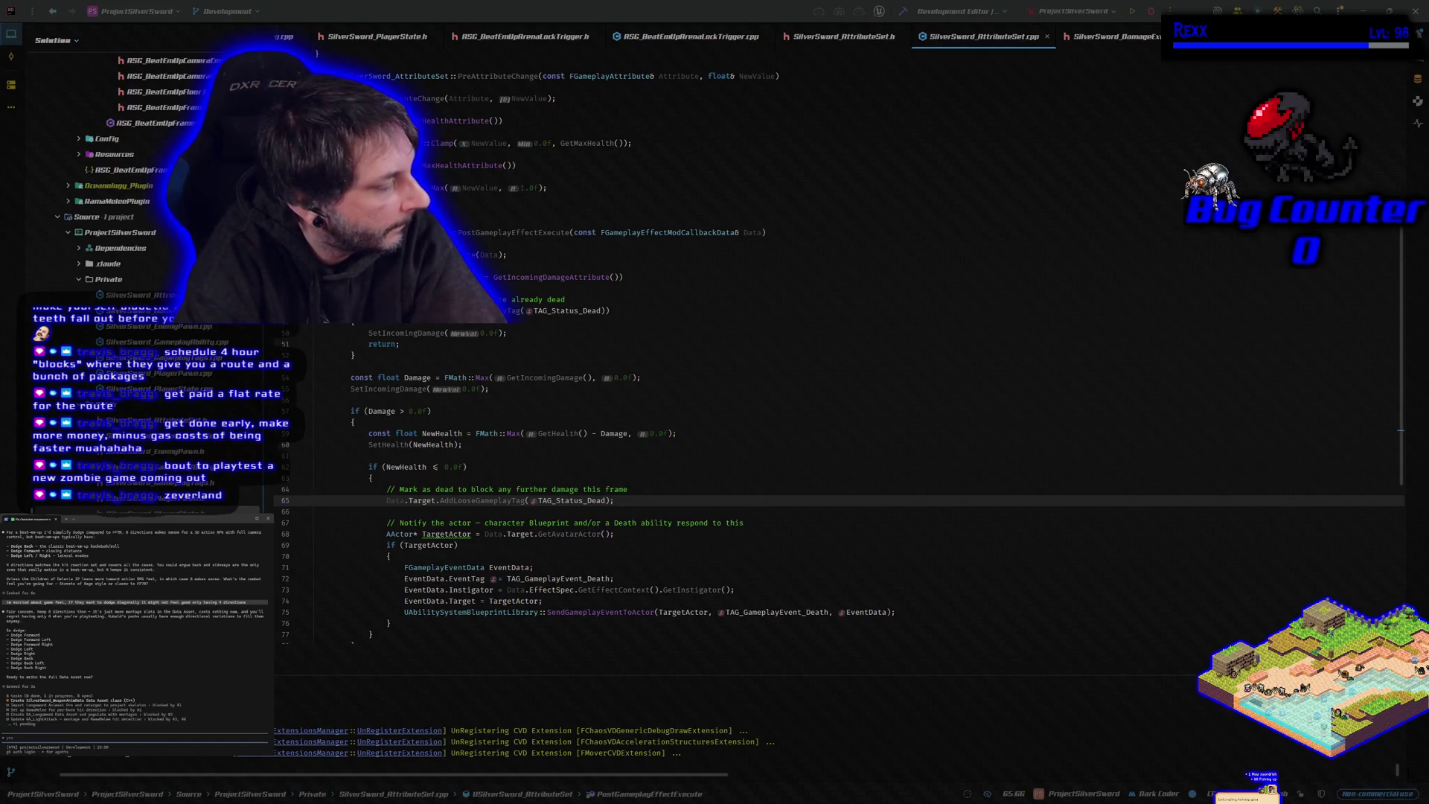
{"action": "type", "text": "wha"}
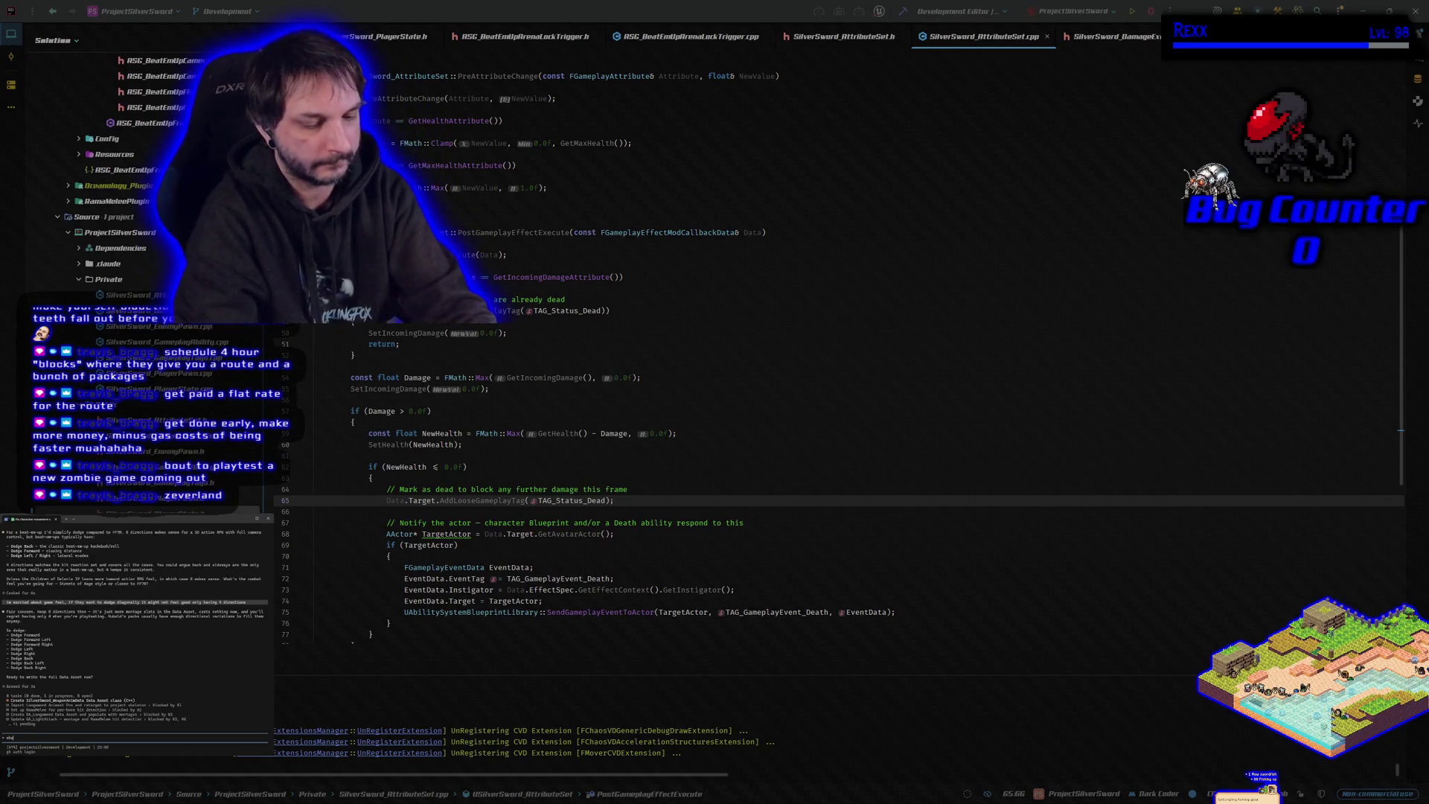
{"action": "type", "text": "ts the full list for the a"}
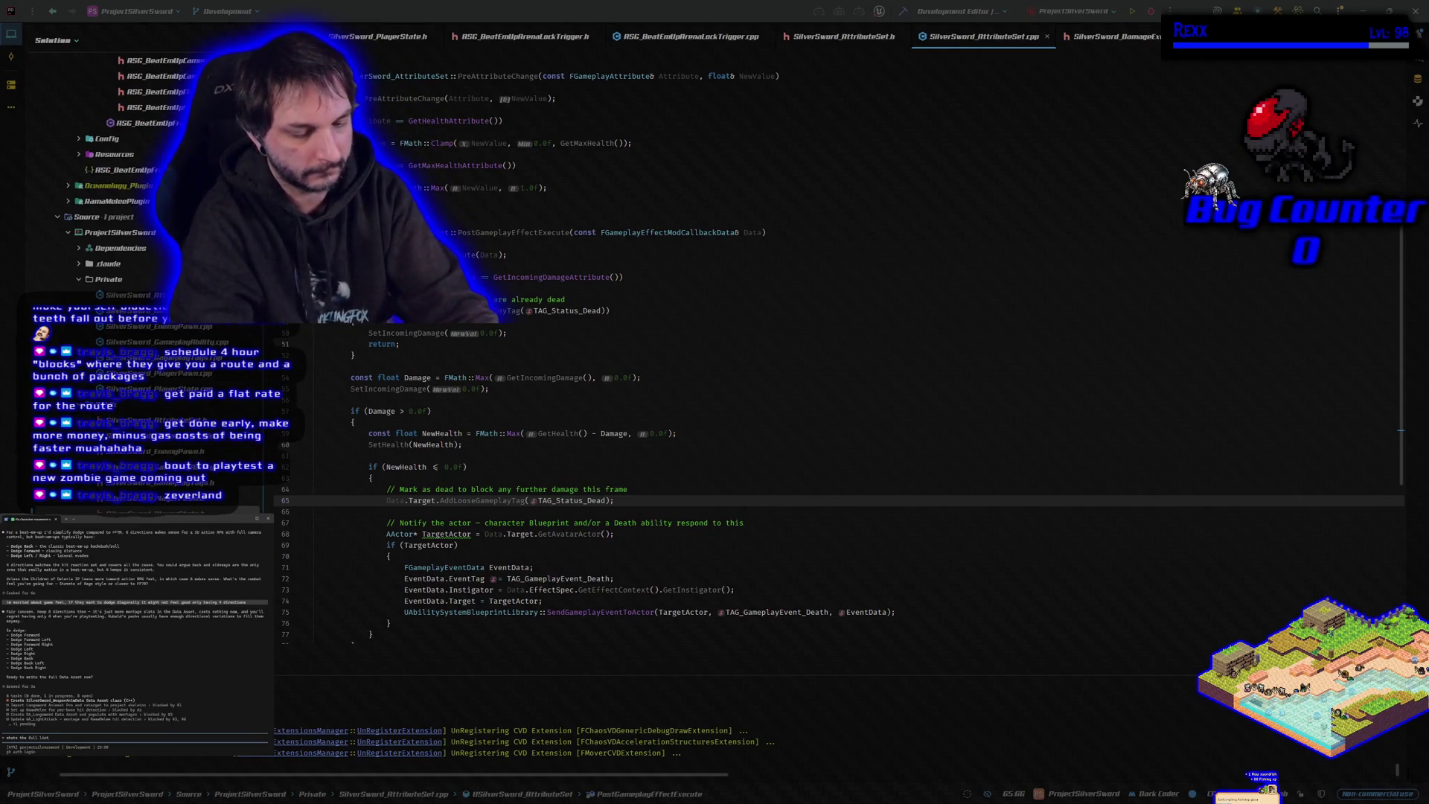
{"action": "type", "text": "sset"}
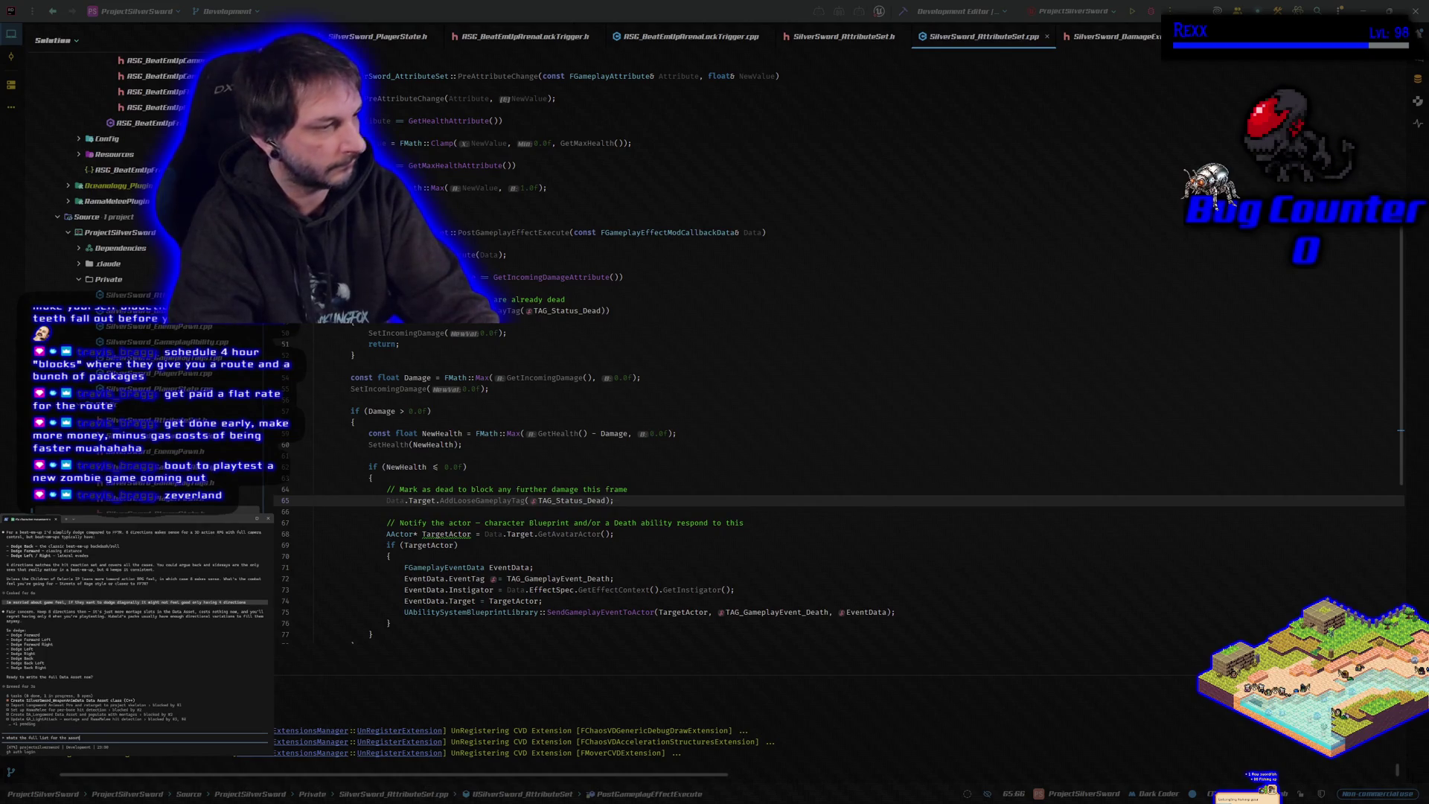
{"action": "key", "text": "Return"}
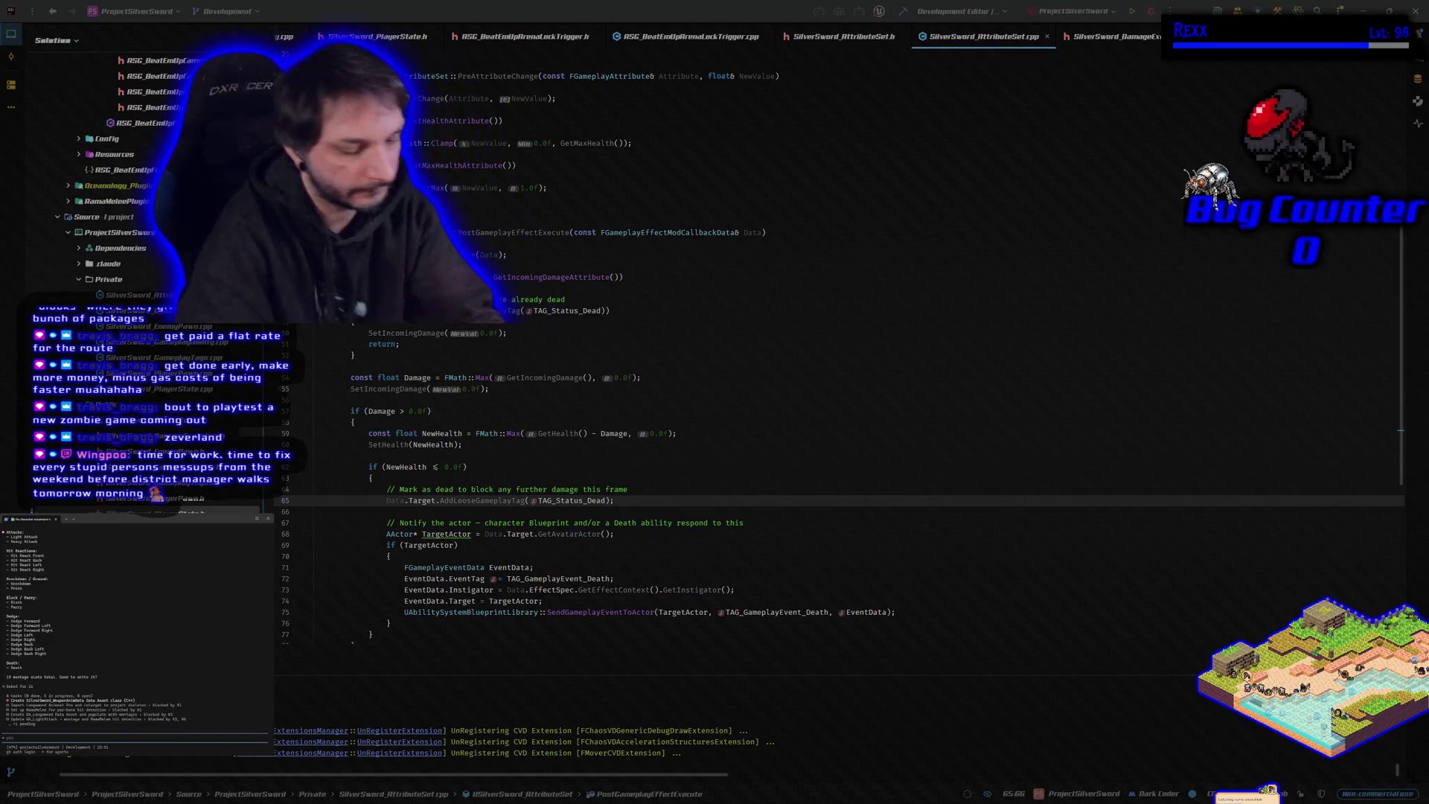
{"action": "type", "text": "we can a"}
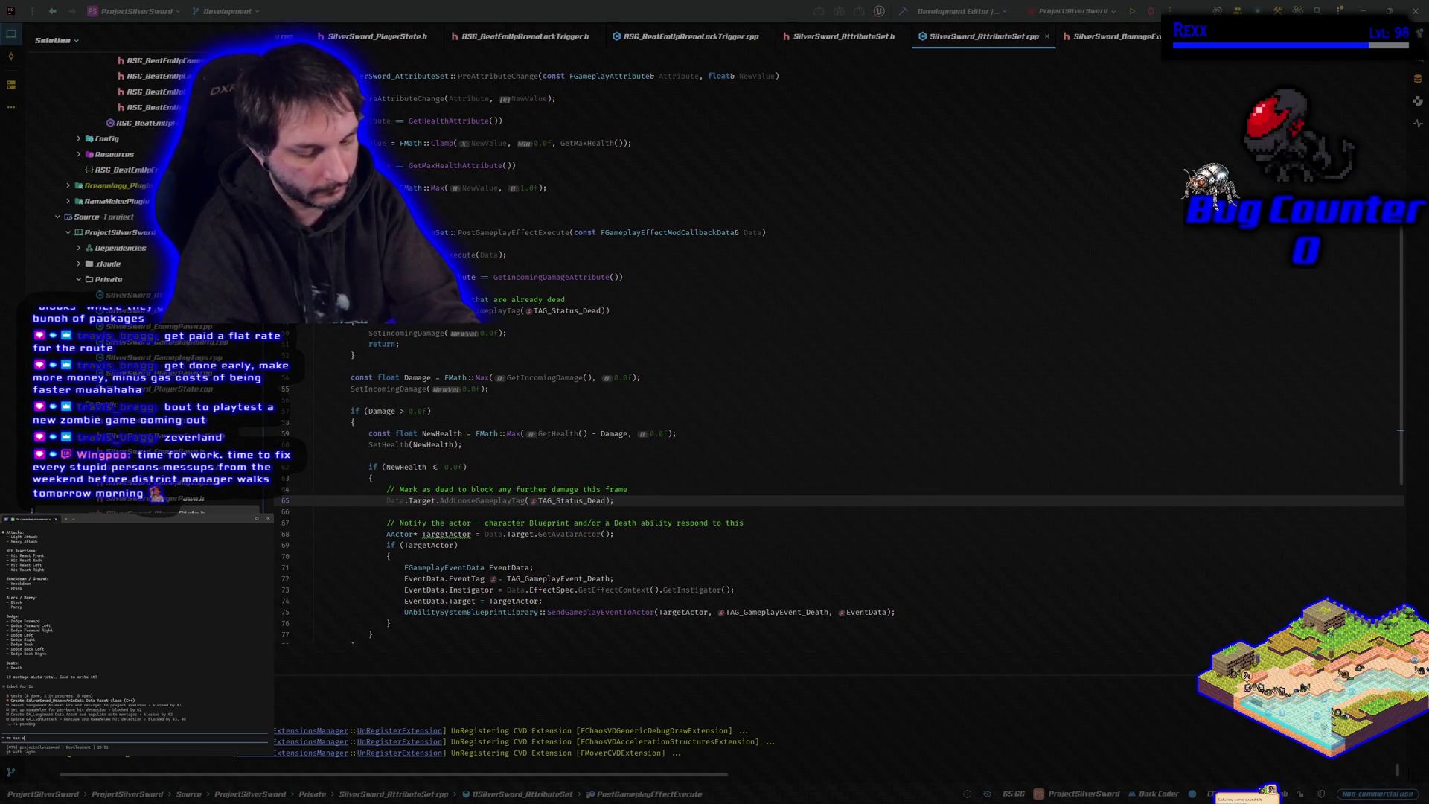
{"action": "type", "text": "lways remove"}
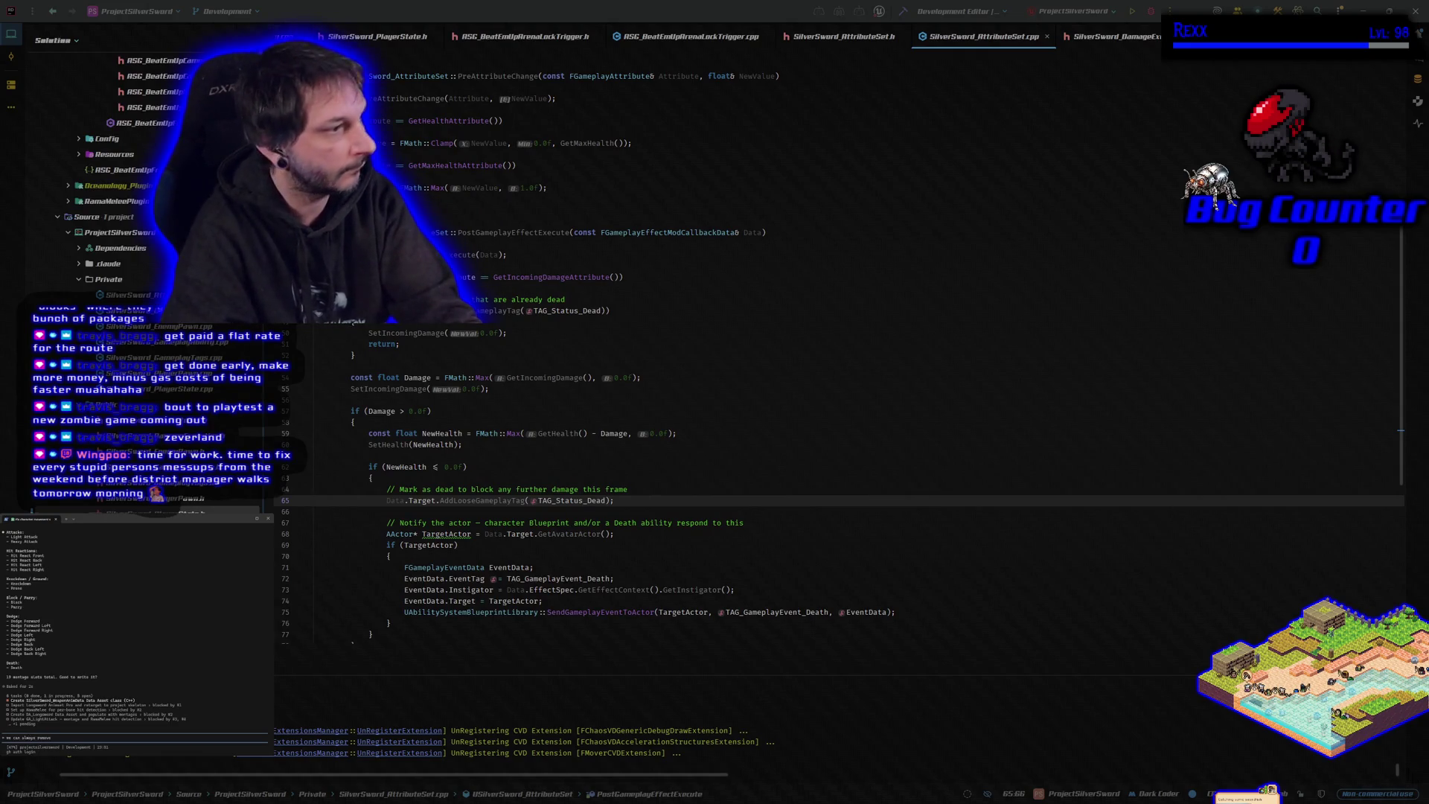
{"action": "type", "text": " some later"}
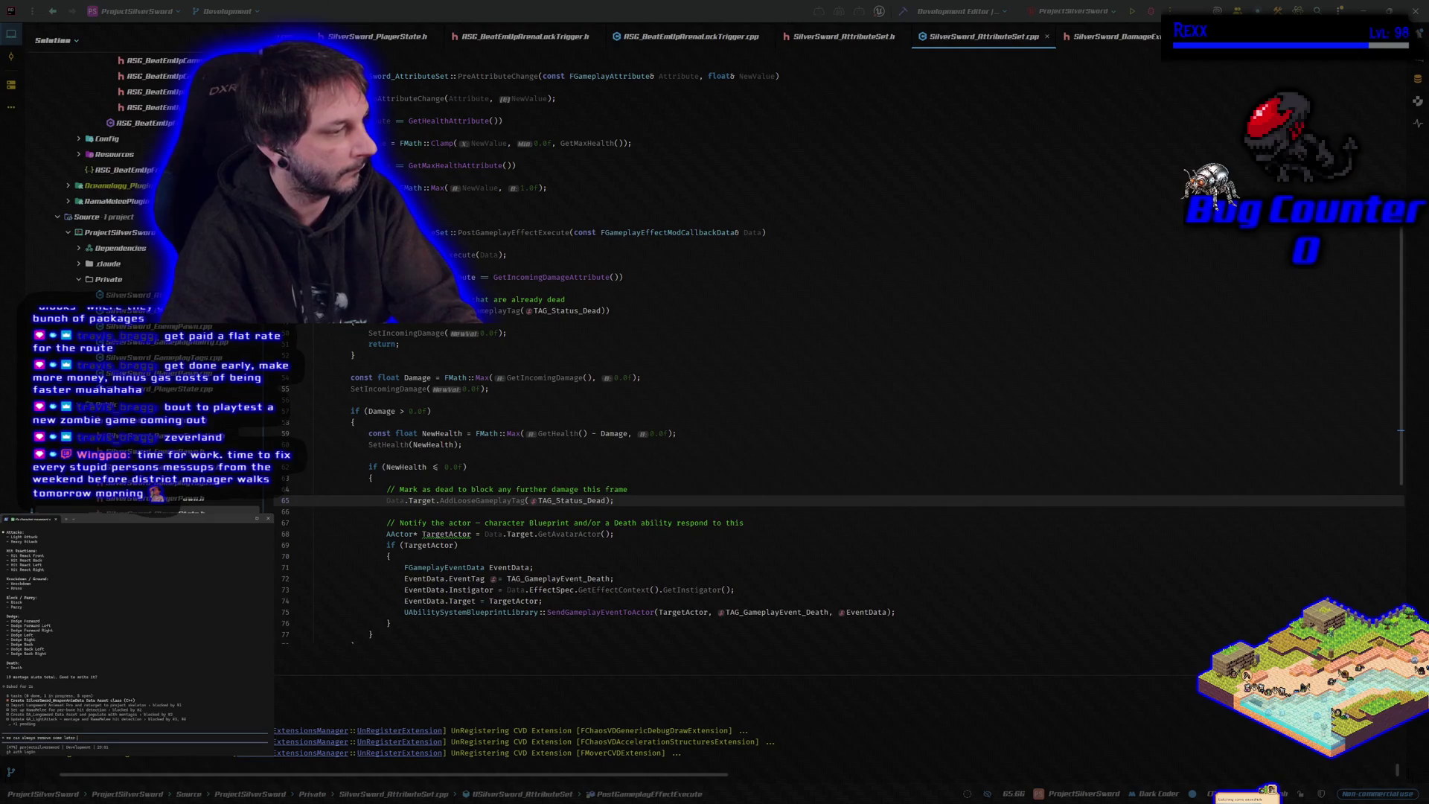
{"action": "type", "text": " if we dont use them"}
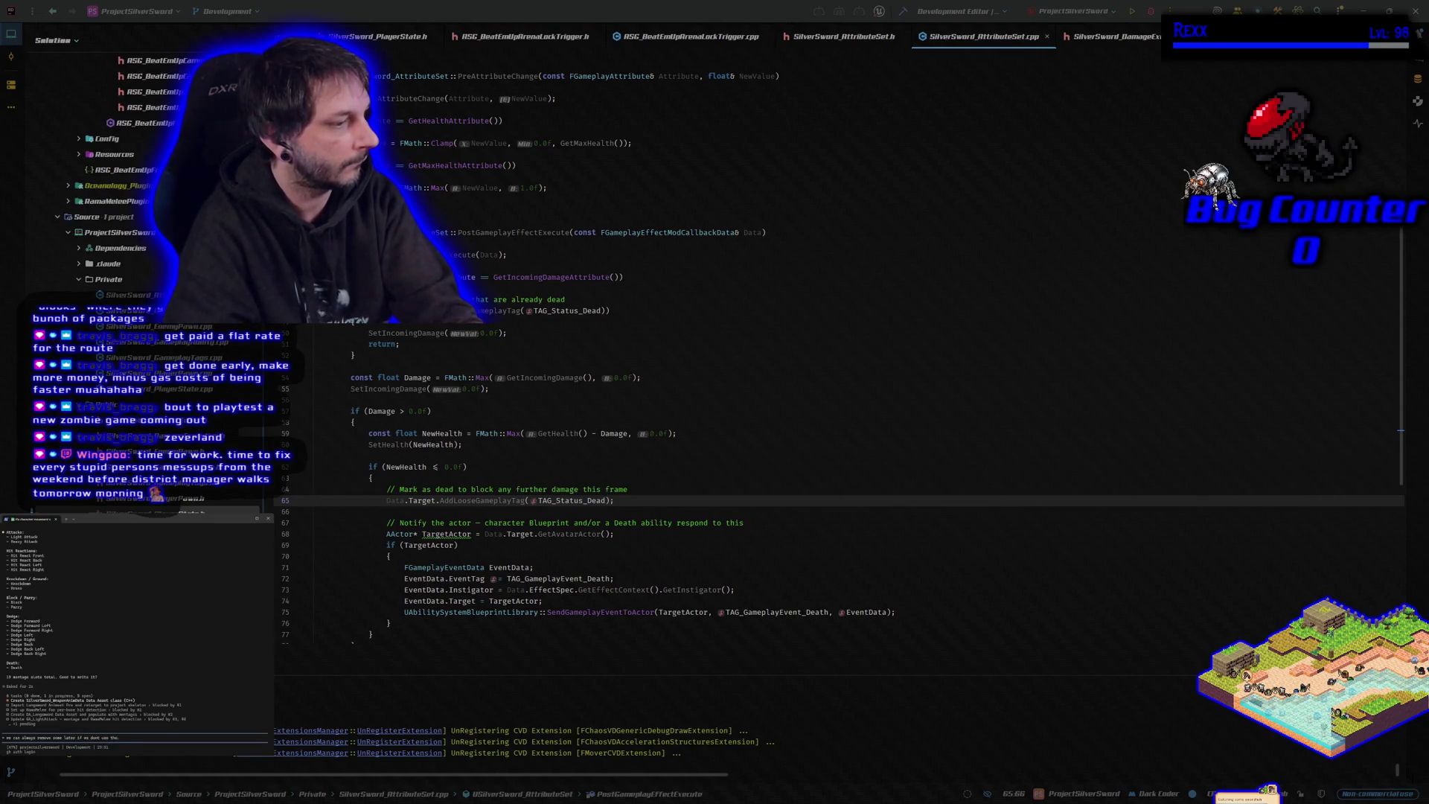
Step: Send the note and review the drafted SilverSword_WeaponAnimData.h down to its create-file prompt
{"action": "key", "text": "Return"}
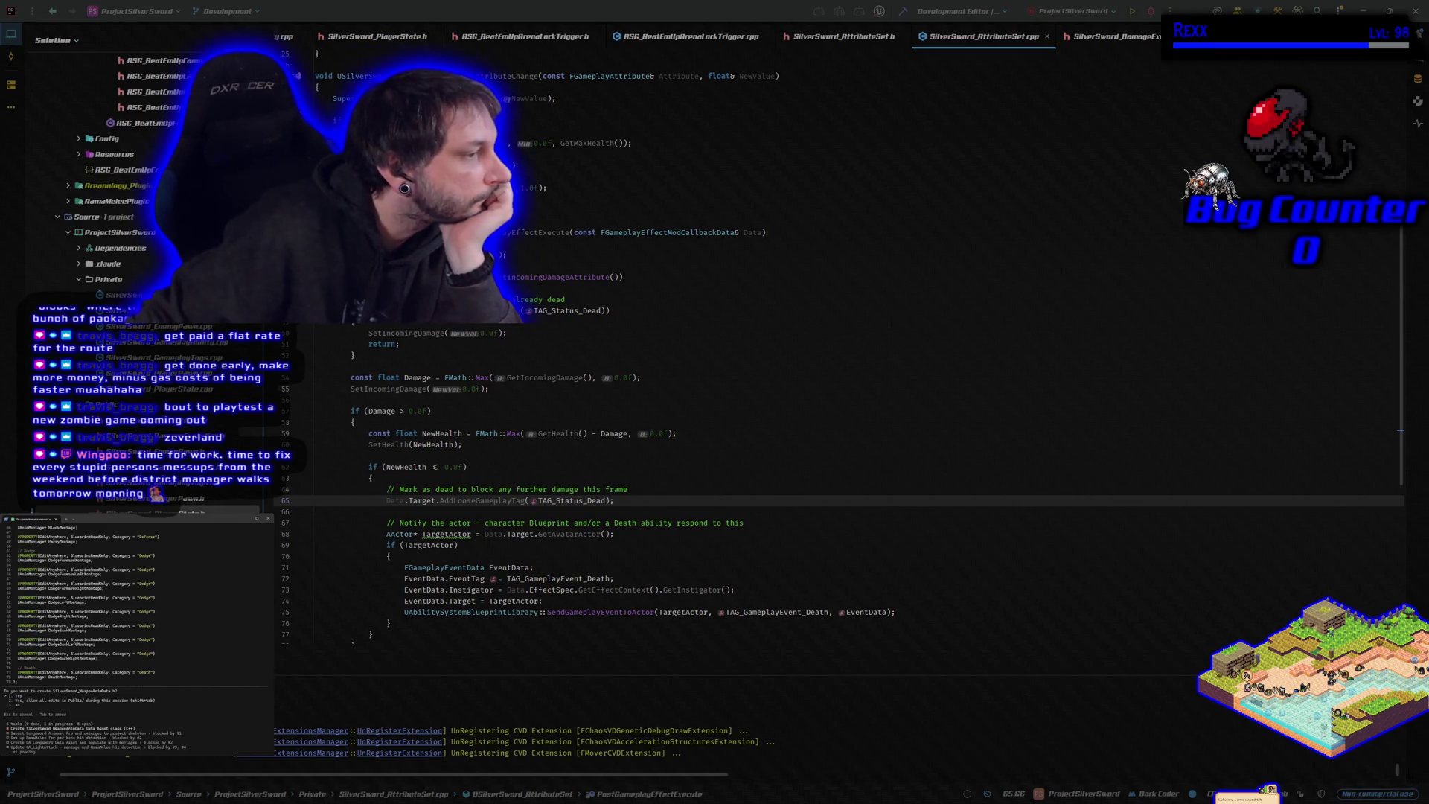
{"action": "scroll", "coordinate": [151, 619], "scroll_direction": "up", "scroll_amount": 10}
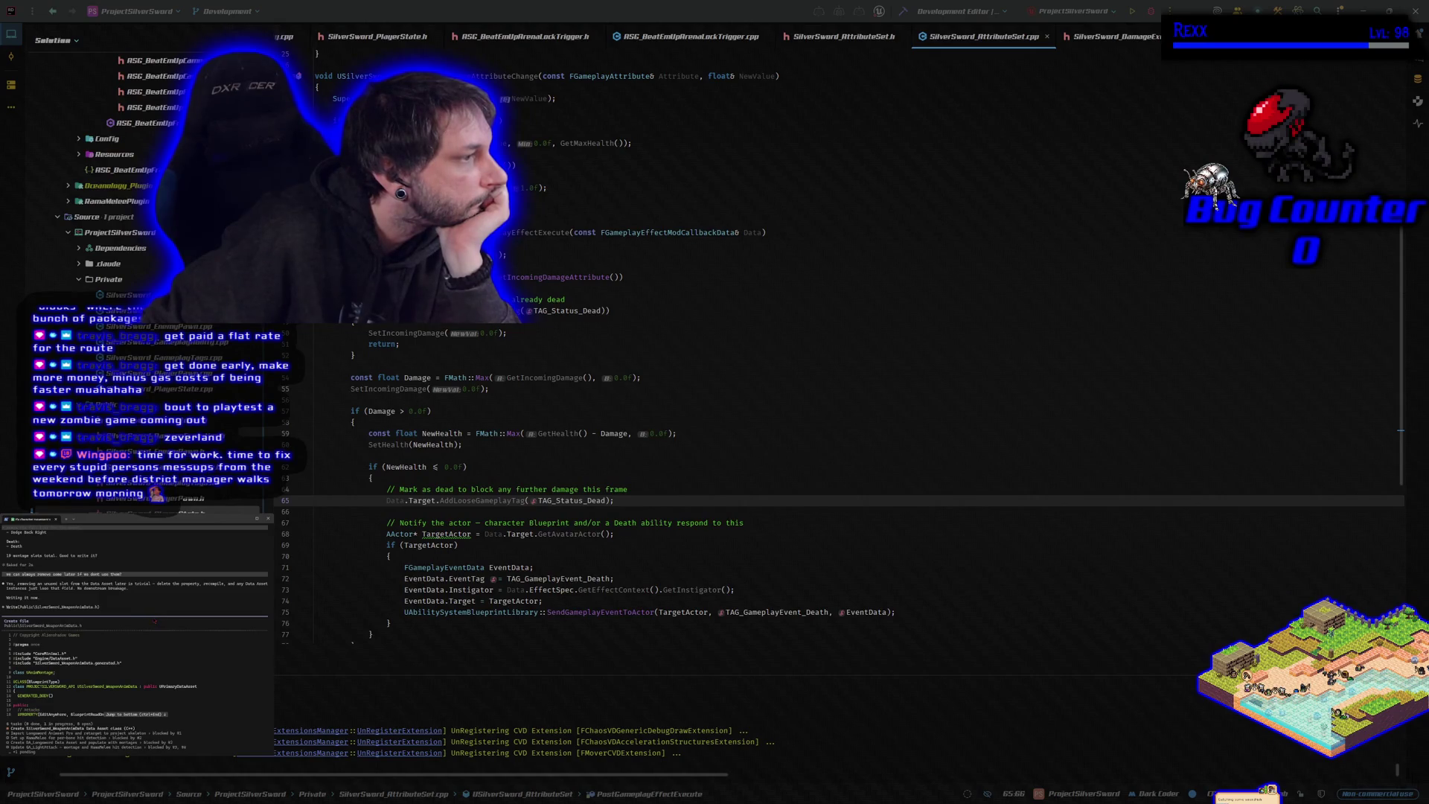
{"action": "scroll", "coordinate": [155, 621], "scroll_direction": "down", "scroll_amount": 5}
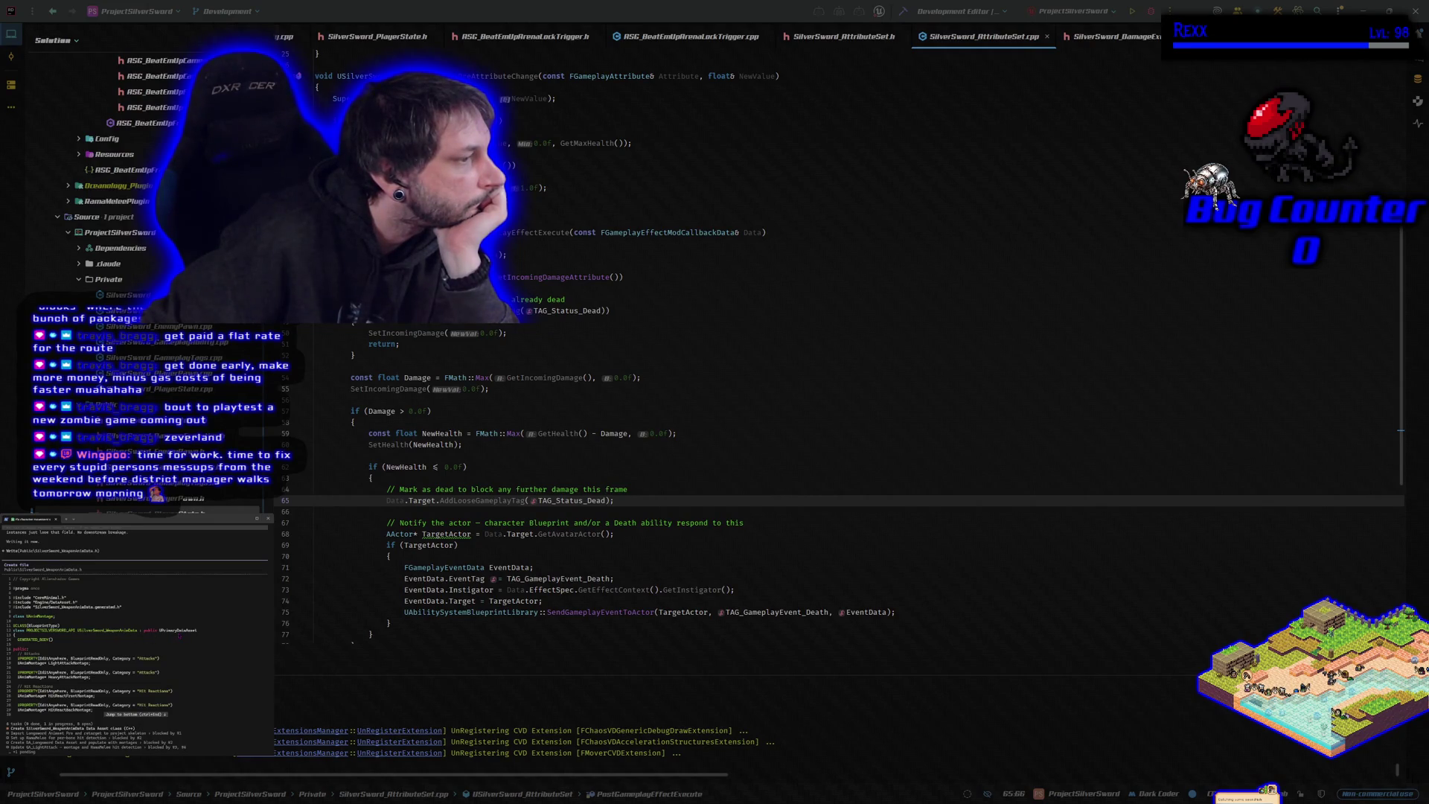
{"action": "scroll", "coordinate": [179, 635], "scroll_direction": "down", "scroll_amount": 5}
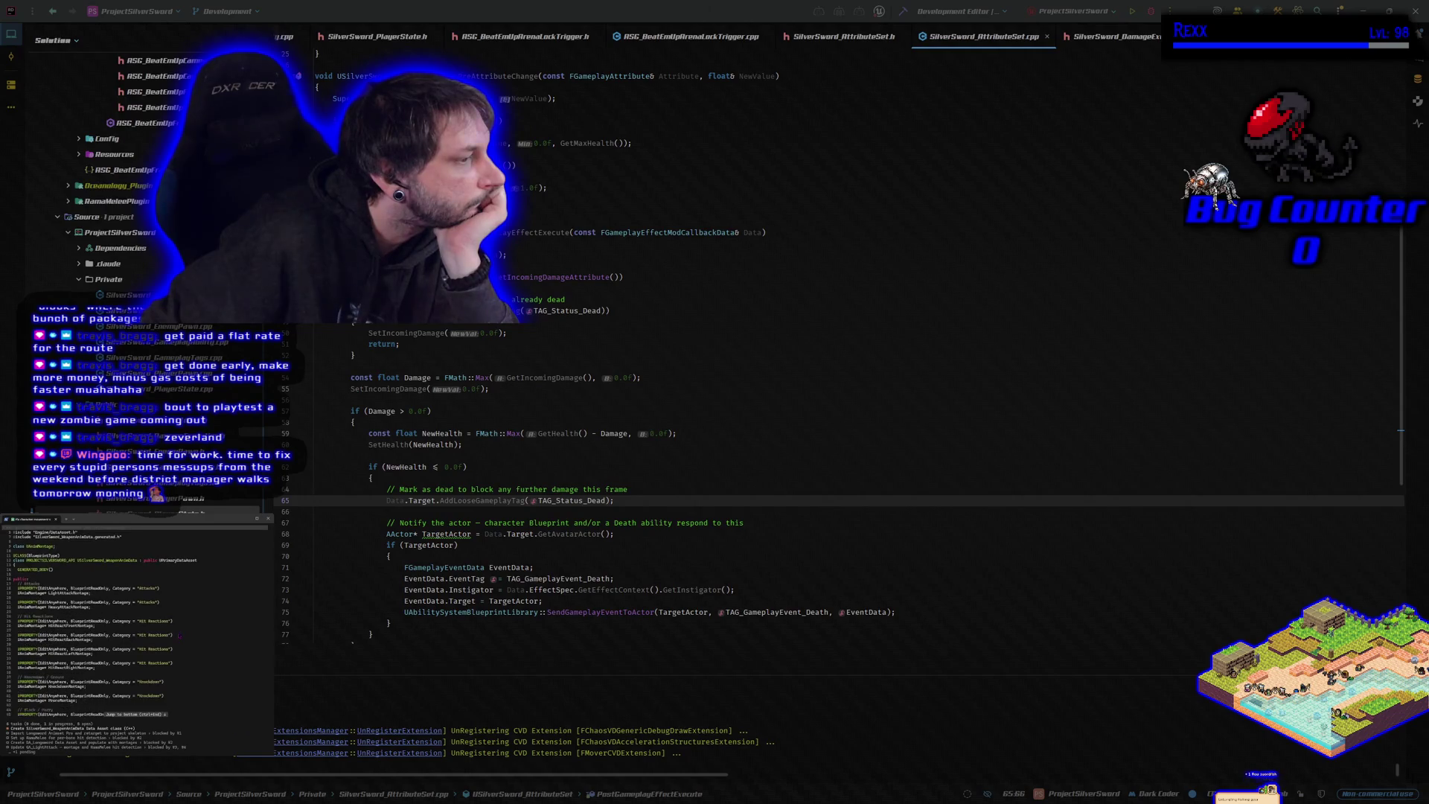
{"action": "scroll", "coordinate": [179, 635], "scroll_direction": "down", "scroll_amount": 6}
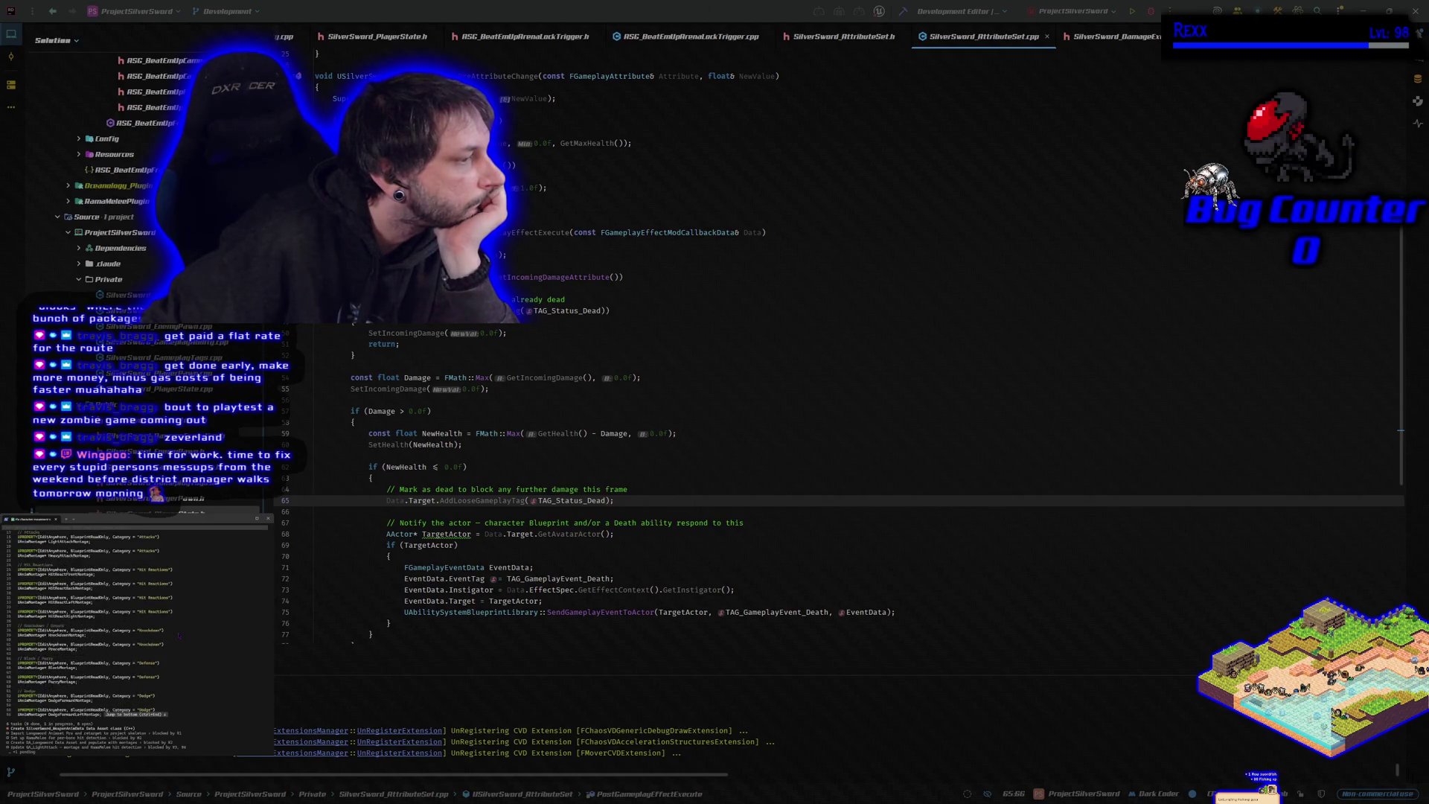
{"action": "scroll", "coordinate": [178, 635], "scroll_direction": "down", "scroll_amount": 6}
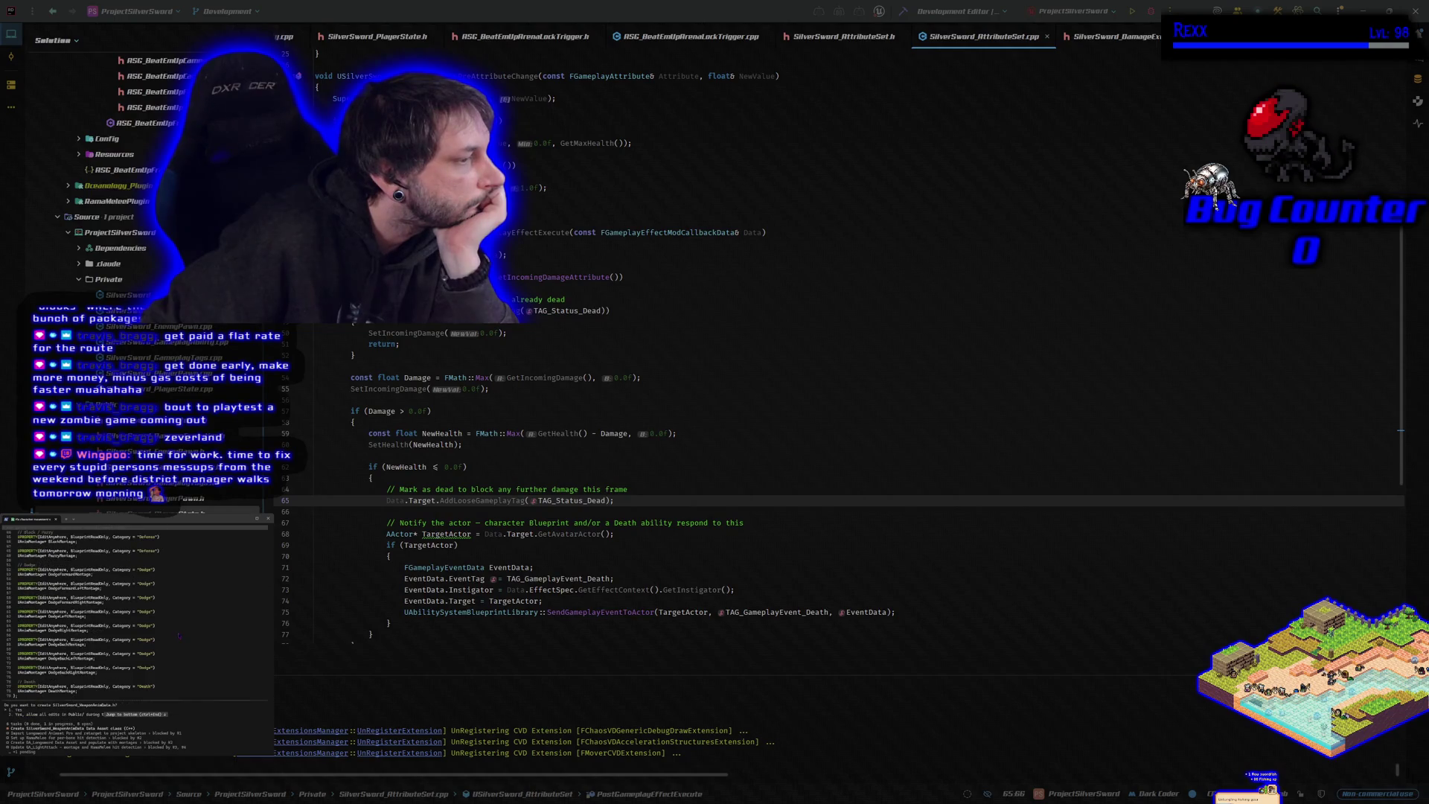
{"action": "scroll", "coordinate": [178, 635], "scroll_direction": "down", "scroll_amount": 1}
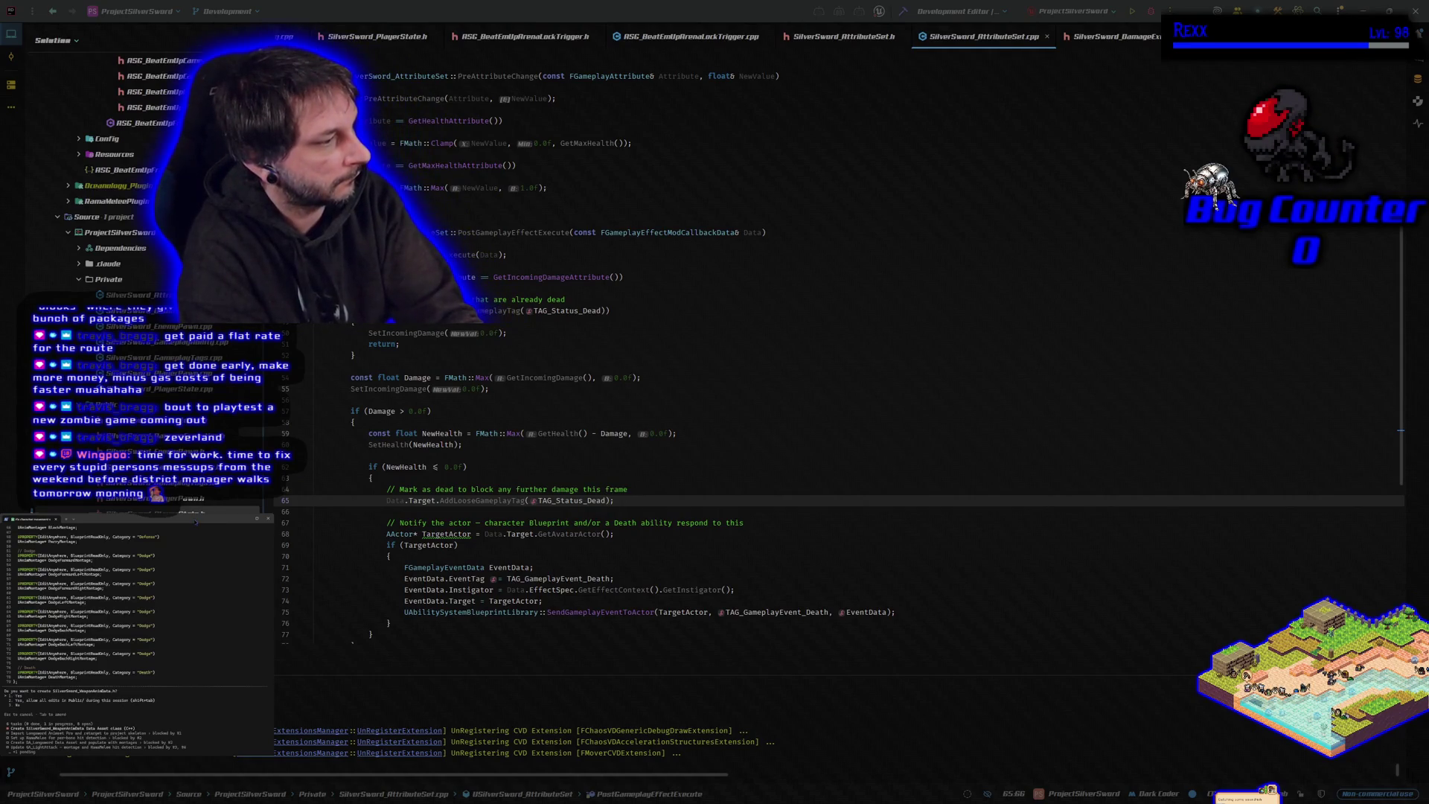
Step: Approve creating WeaponAnimData.h and ask what else the weapon asset needs besides montages
{"action": "key", "text": "Return"}
{"action": "type", "text": "is there anything else the weapon data asset sh"}
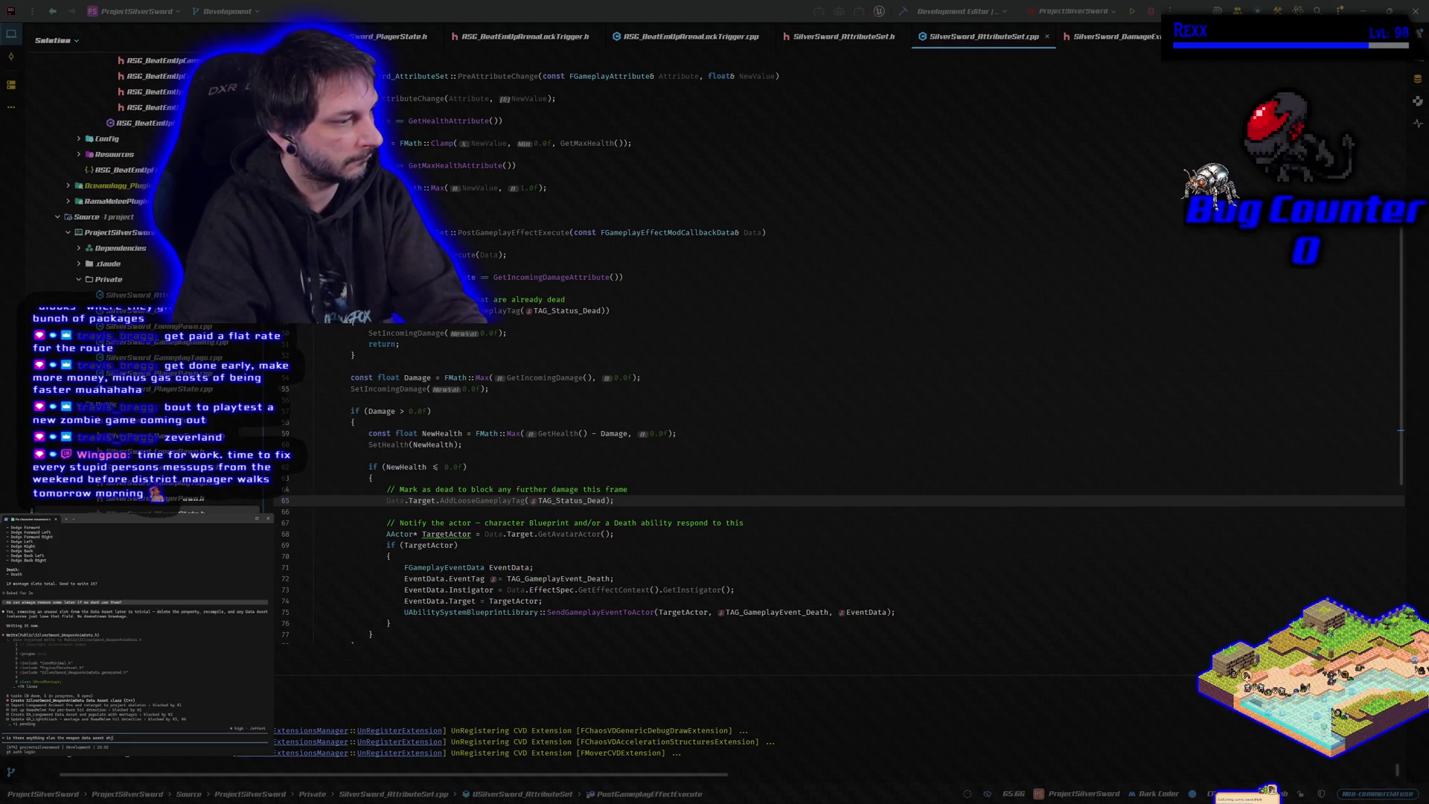
{"action": "type", "text": "ould contain be"}
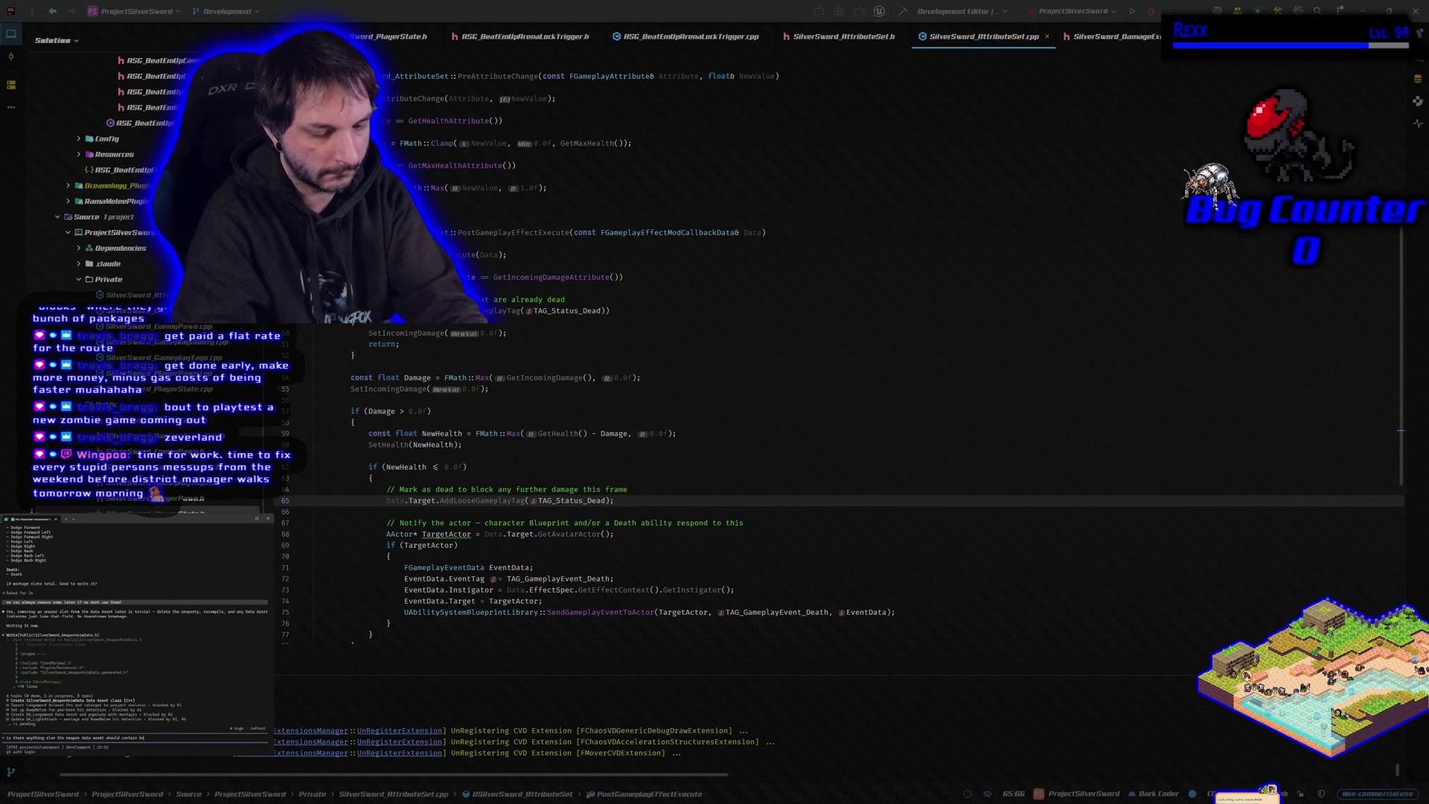
{"action": "key", "text": "BackSpace"}
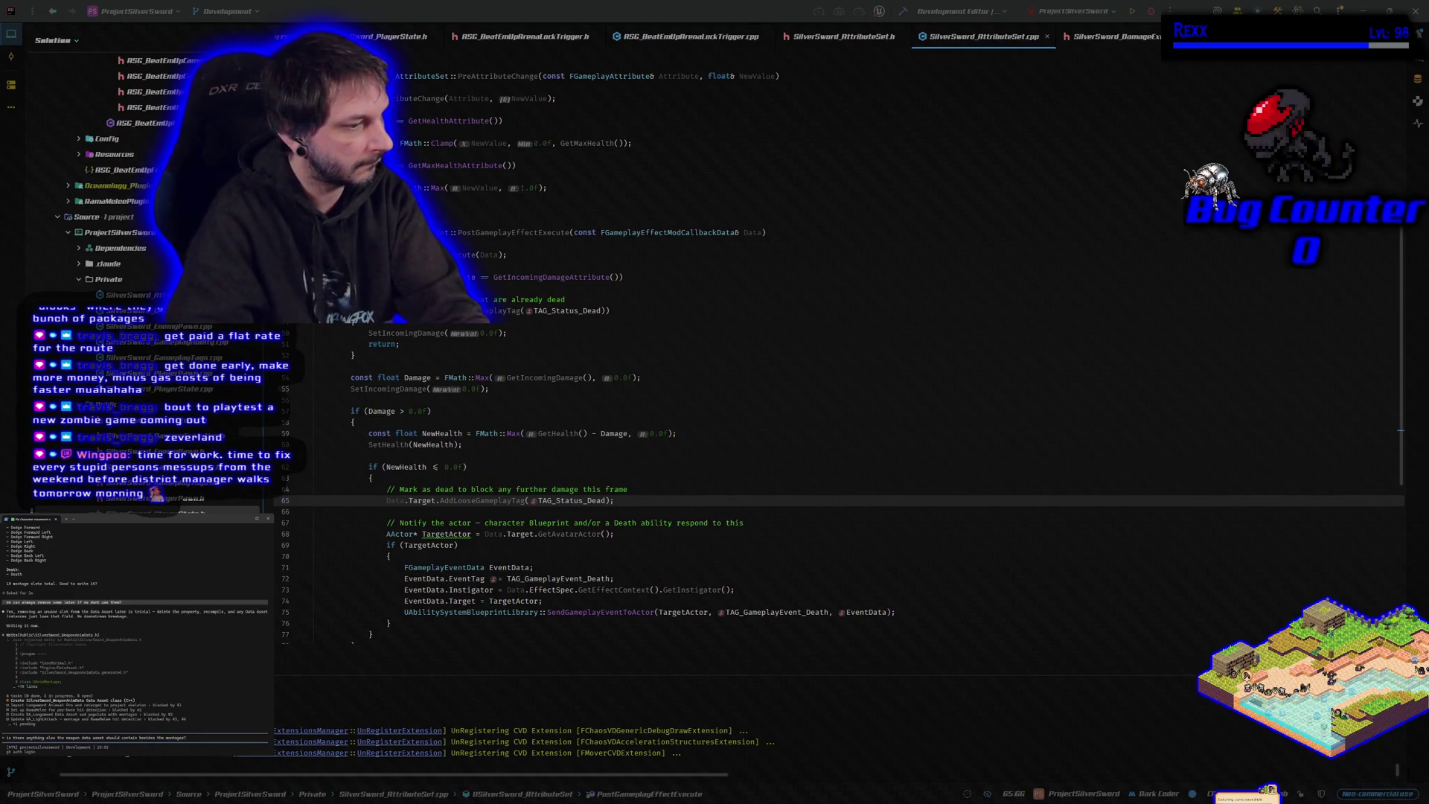
{"action": "type", "text": "s?"}
{"action": "key", "text": "Return"}
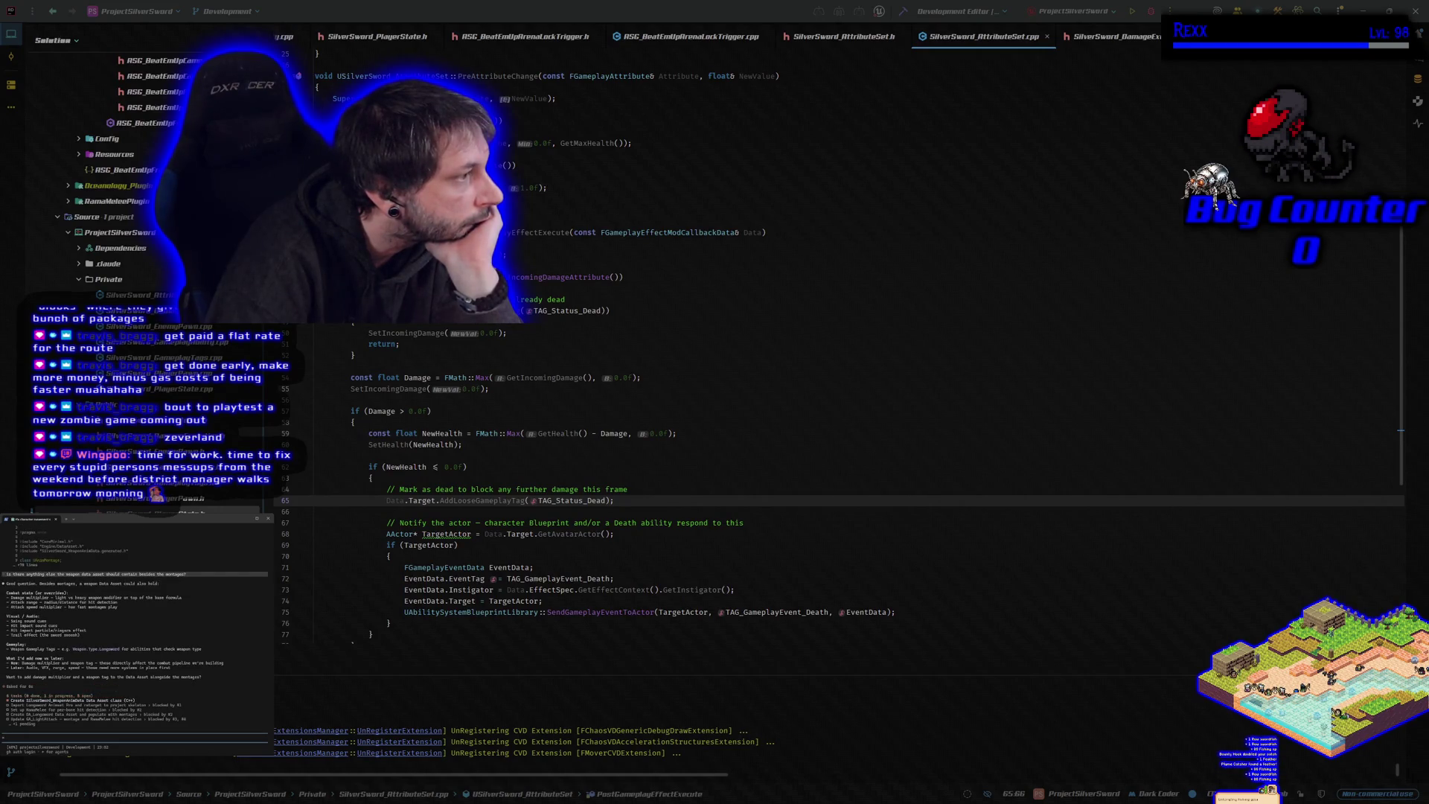
Step: Reply 'yes add damage multiplier and weapon tag' to the assistant
{"action": "type", "text": "yes add damage multiplier and weapon tag"}
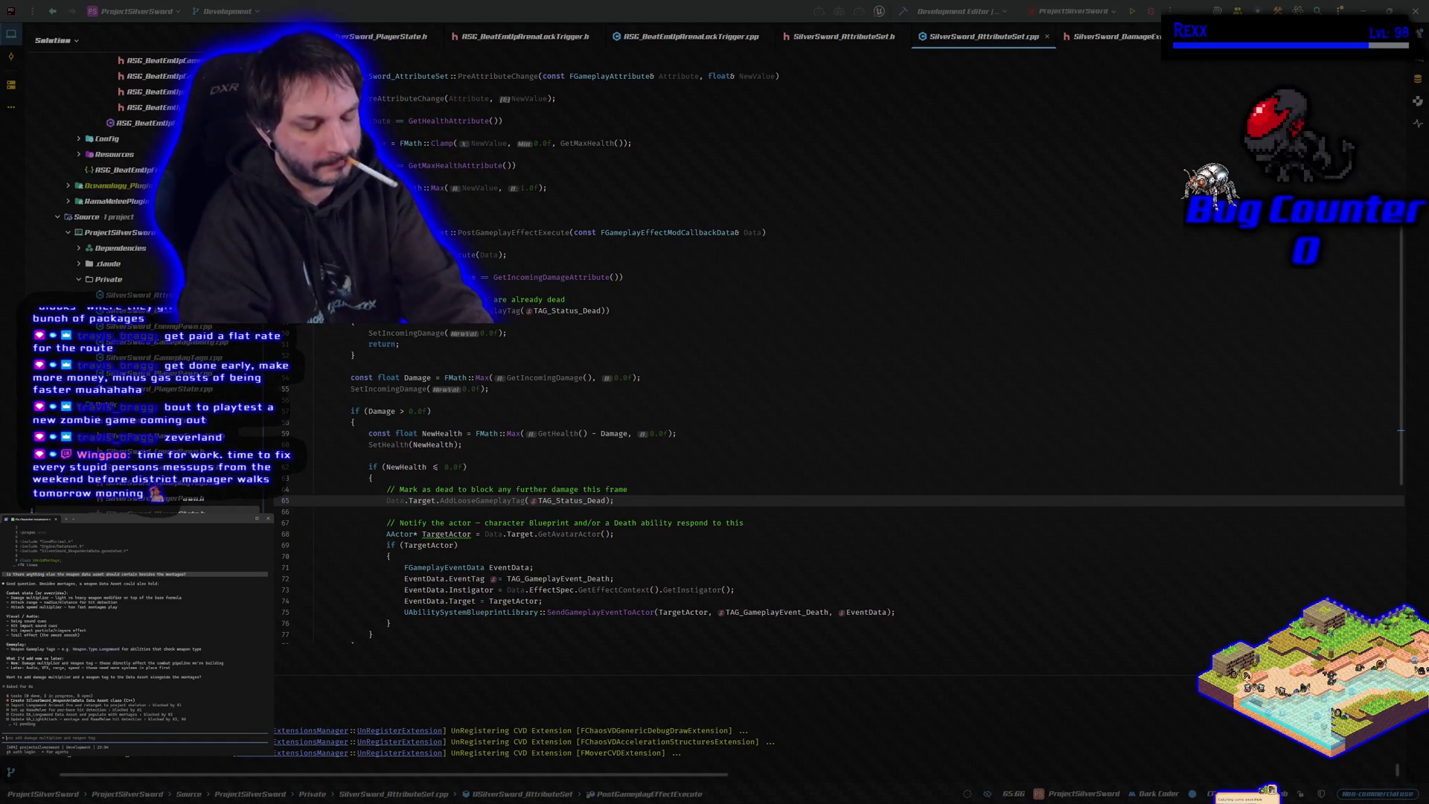
Step: Draft a prompt describing the heavy sword style, asking how D&D categorizes weapons and for naming help
{"action": "type", "text": "im not sure 3."}
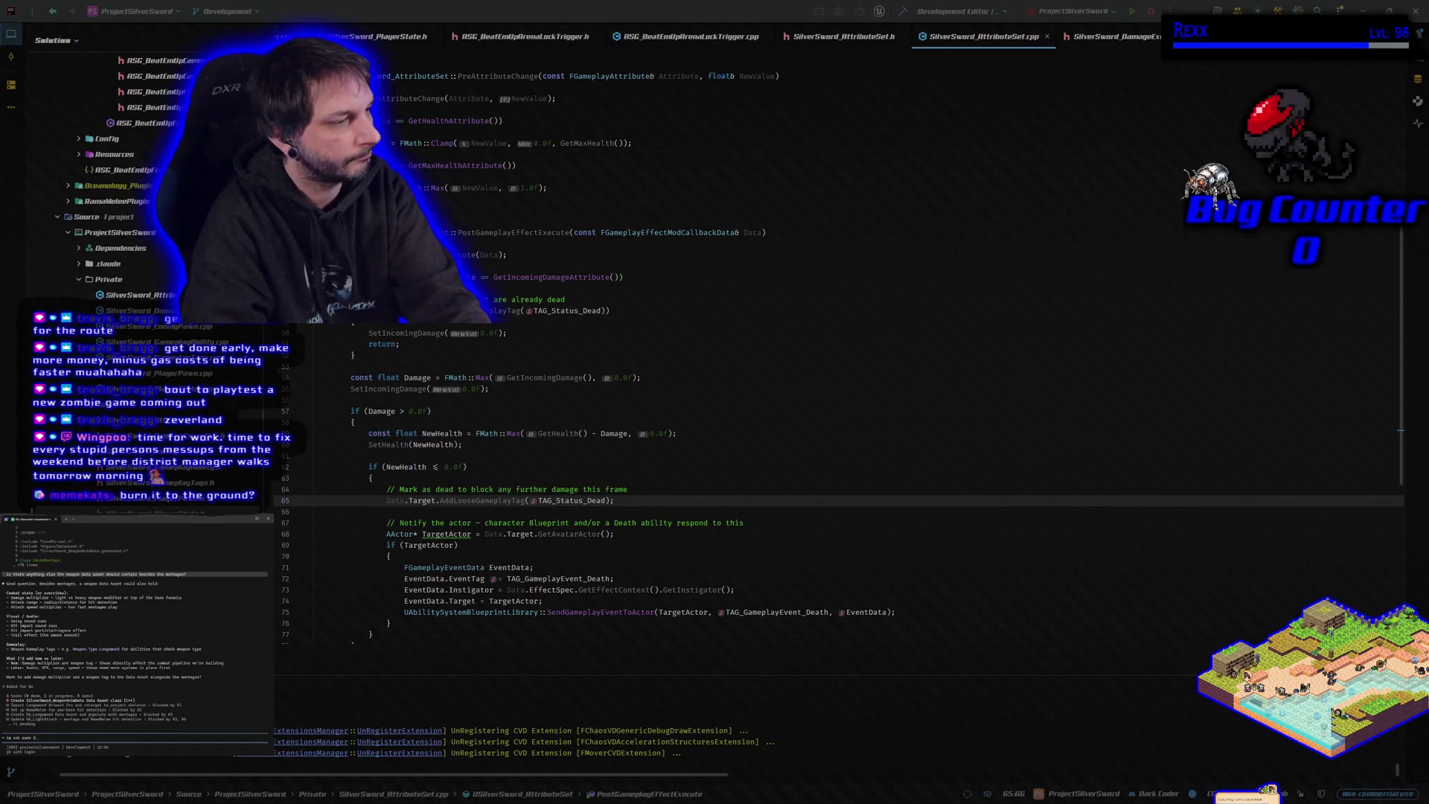
{"action": "type", "text": "this style long"}
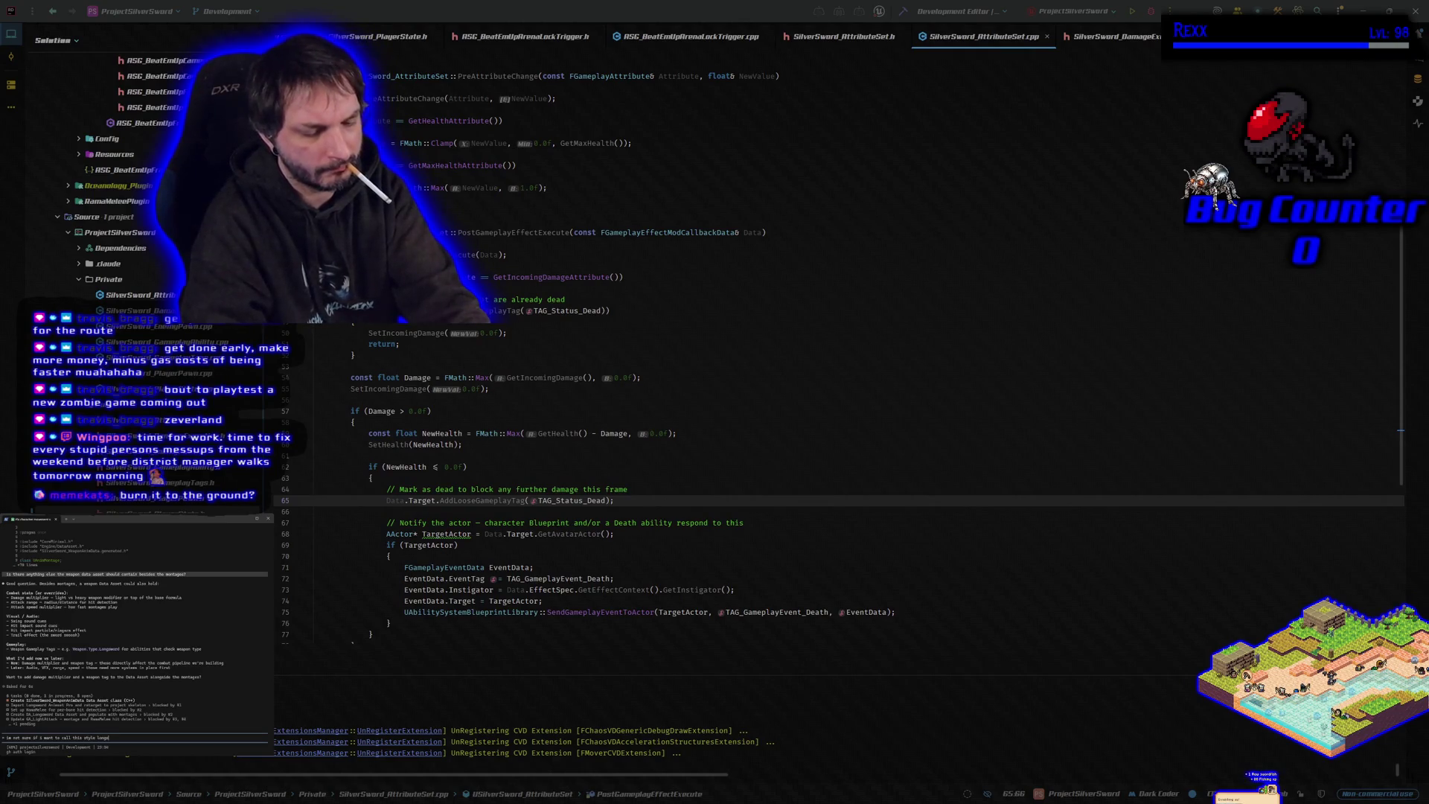
{"action": "type", "text": " yet."}
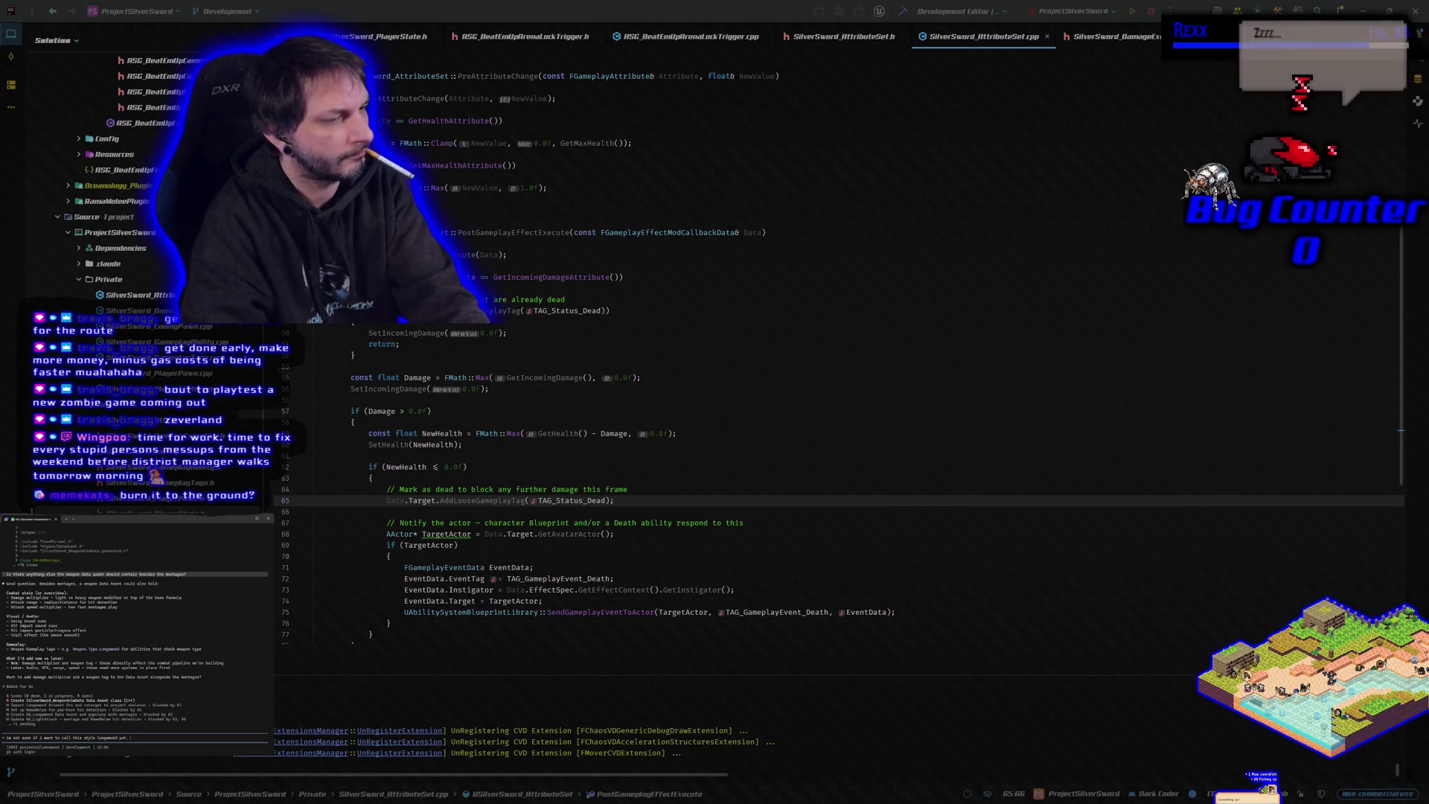
{"action": "type", "text": " its a "}
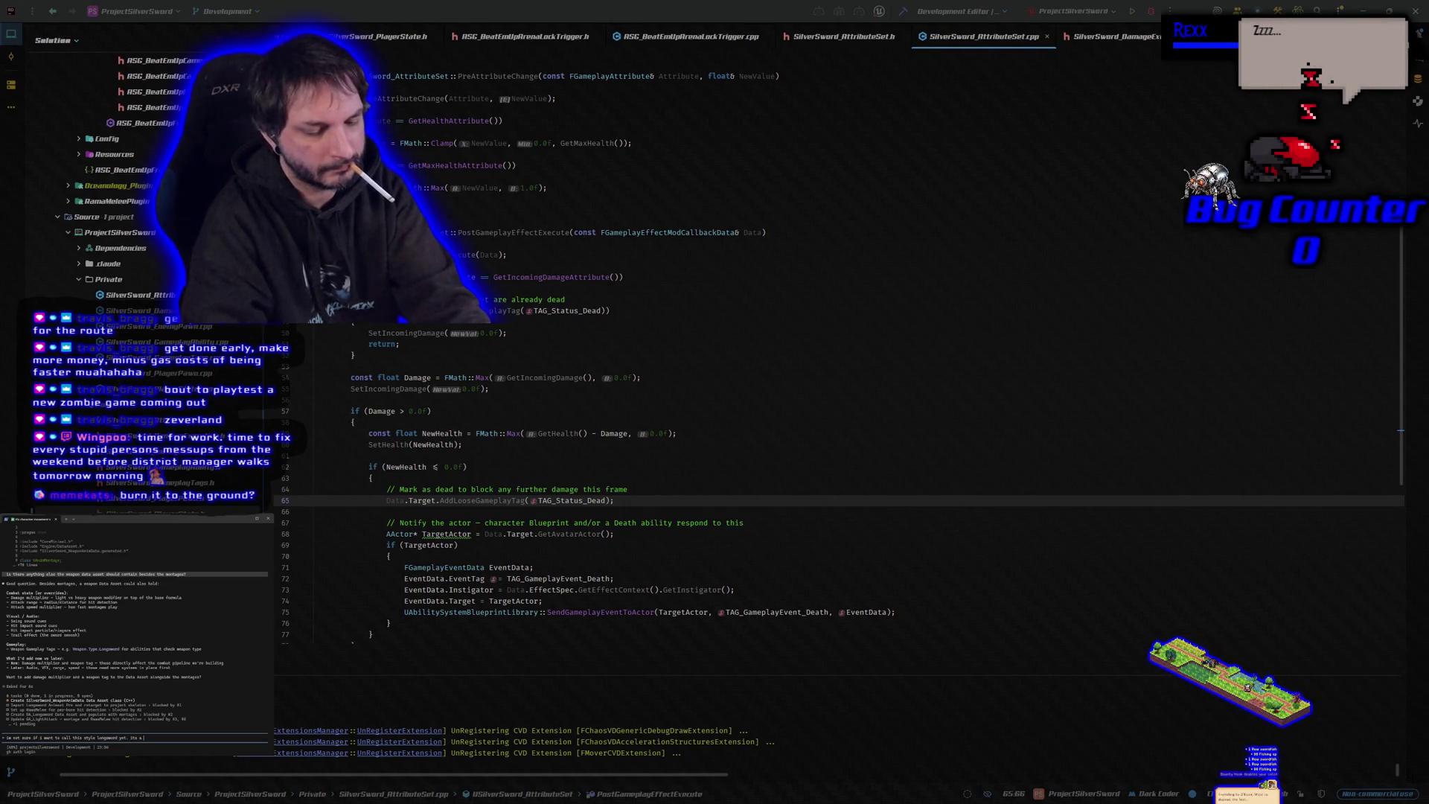
{"action": "type", "text": "2h sword style."}
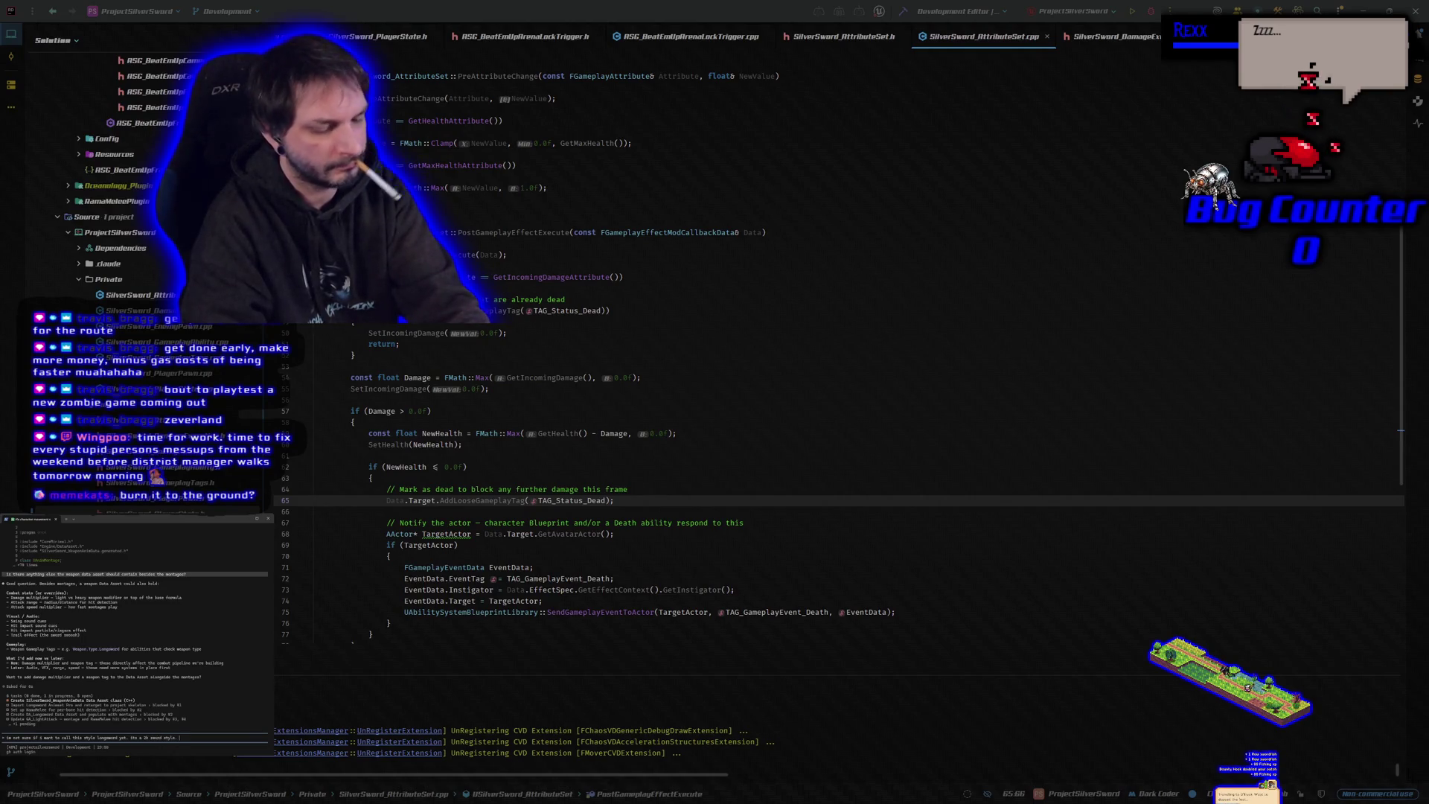
{"action": "type", "text": " t not"}
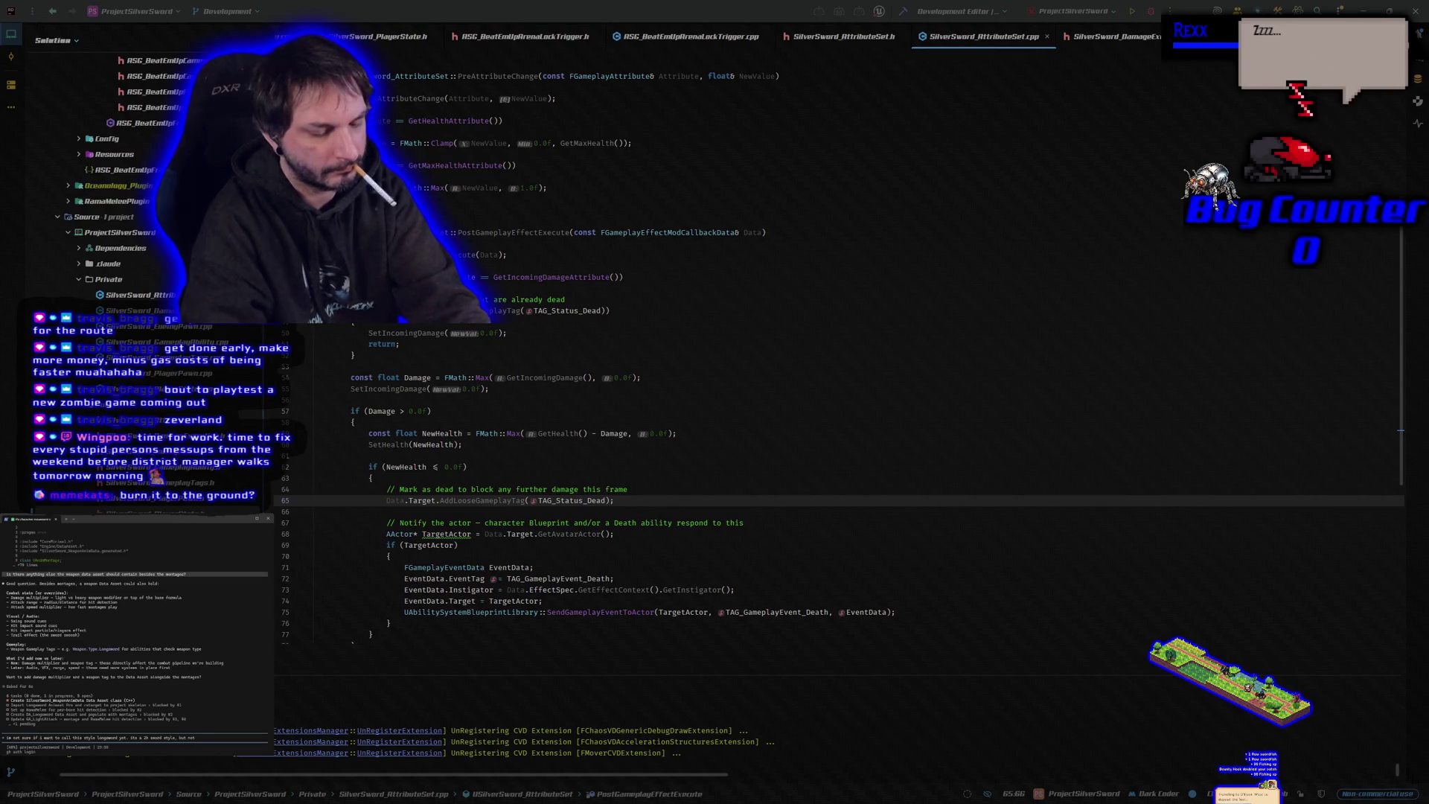
{"action": "type", "text": " a heavy"}
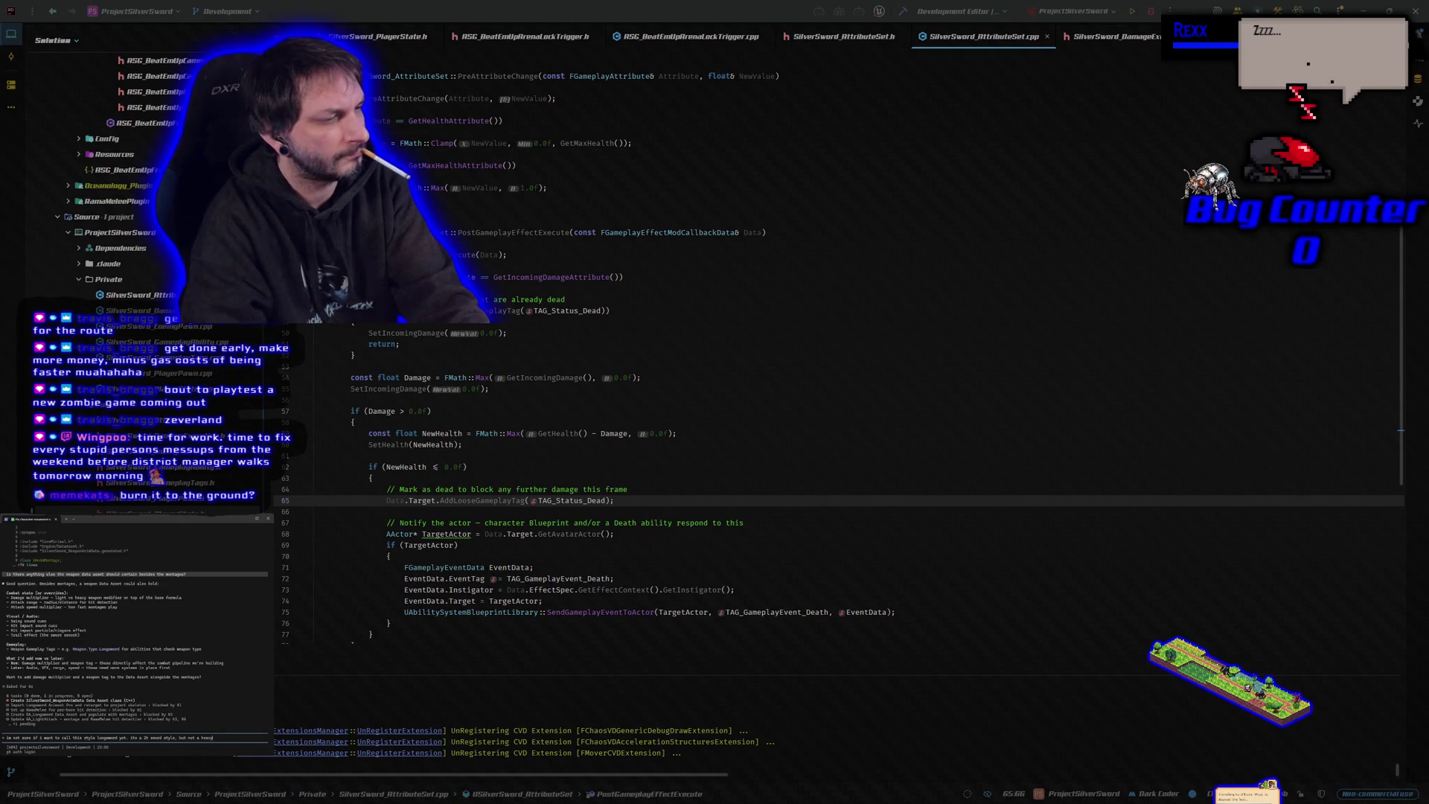
{"action": "key", "text": "BackSpace"}
{"action": "key", "text": "BackSpace"}
{"action": "key", "text": "BackSpace"}
{"action": "key", "text": "BackSpace"}
{"action": "key", "text": "BackSpace"}
{"action": "type", "text": "super"}
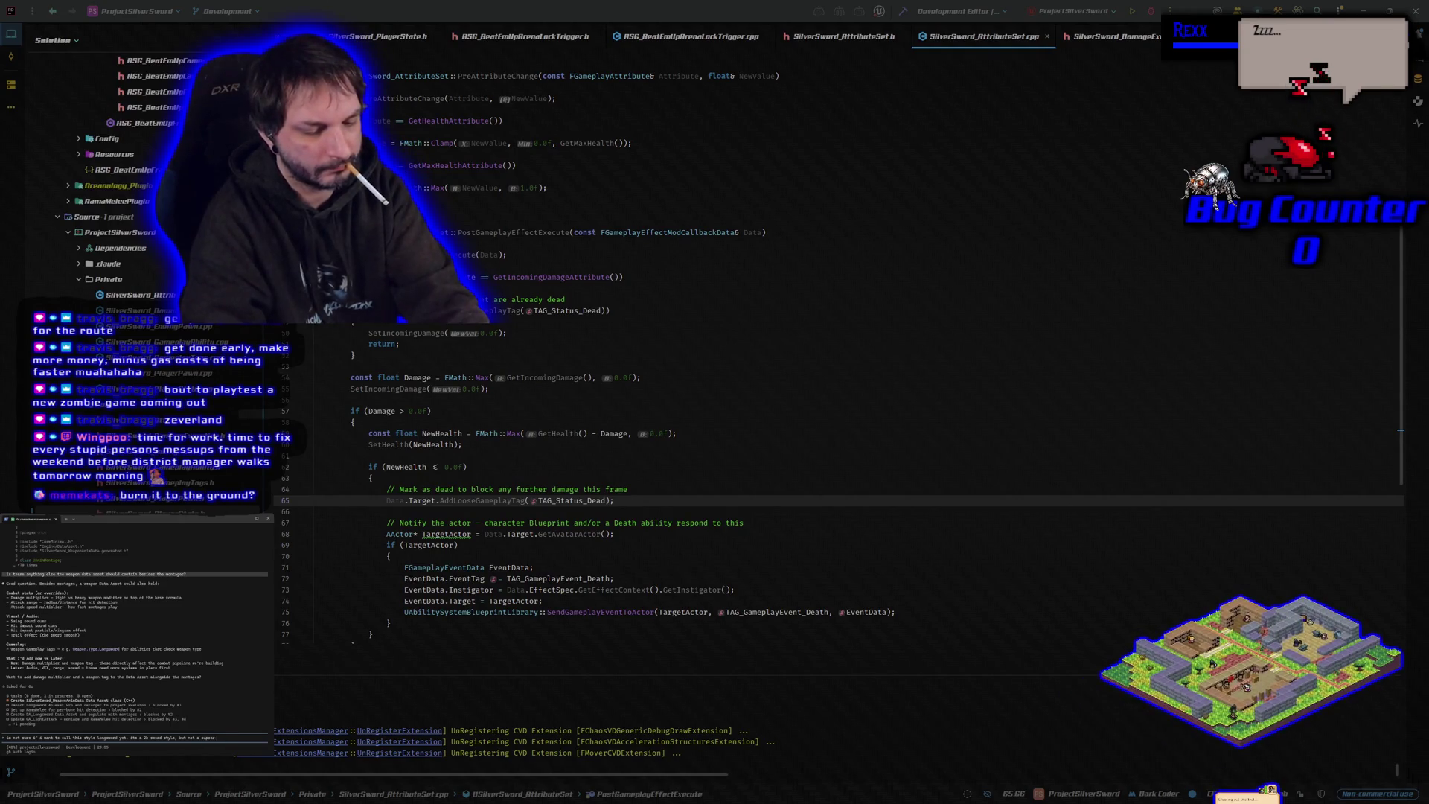
{"action": "key", "text": "BackSpace"}
{"action": "key", "text": "BackSpace"}
{"action": "key", "text": "BackSpace"}
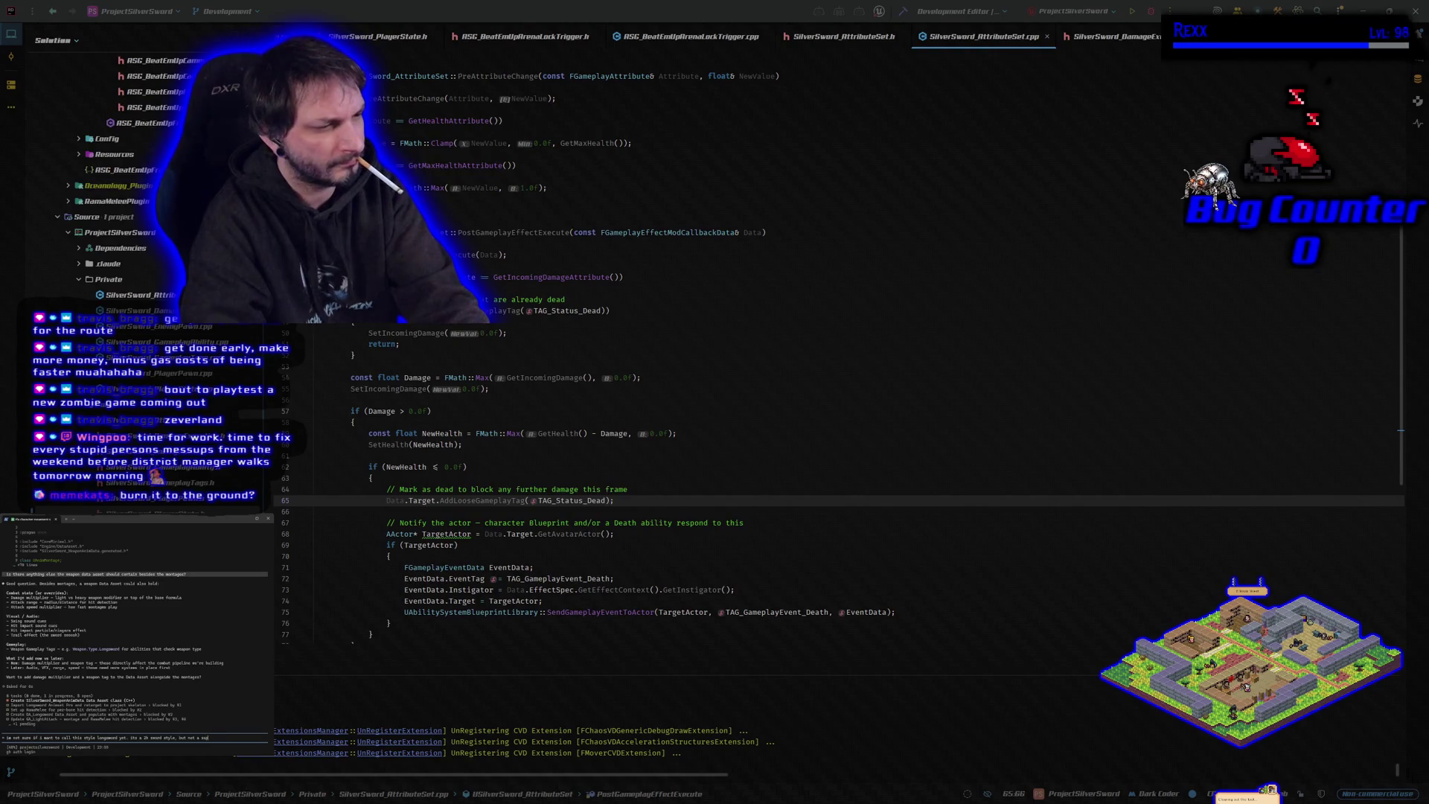
{"action": "type", "text": "er heavy one."}
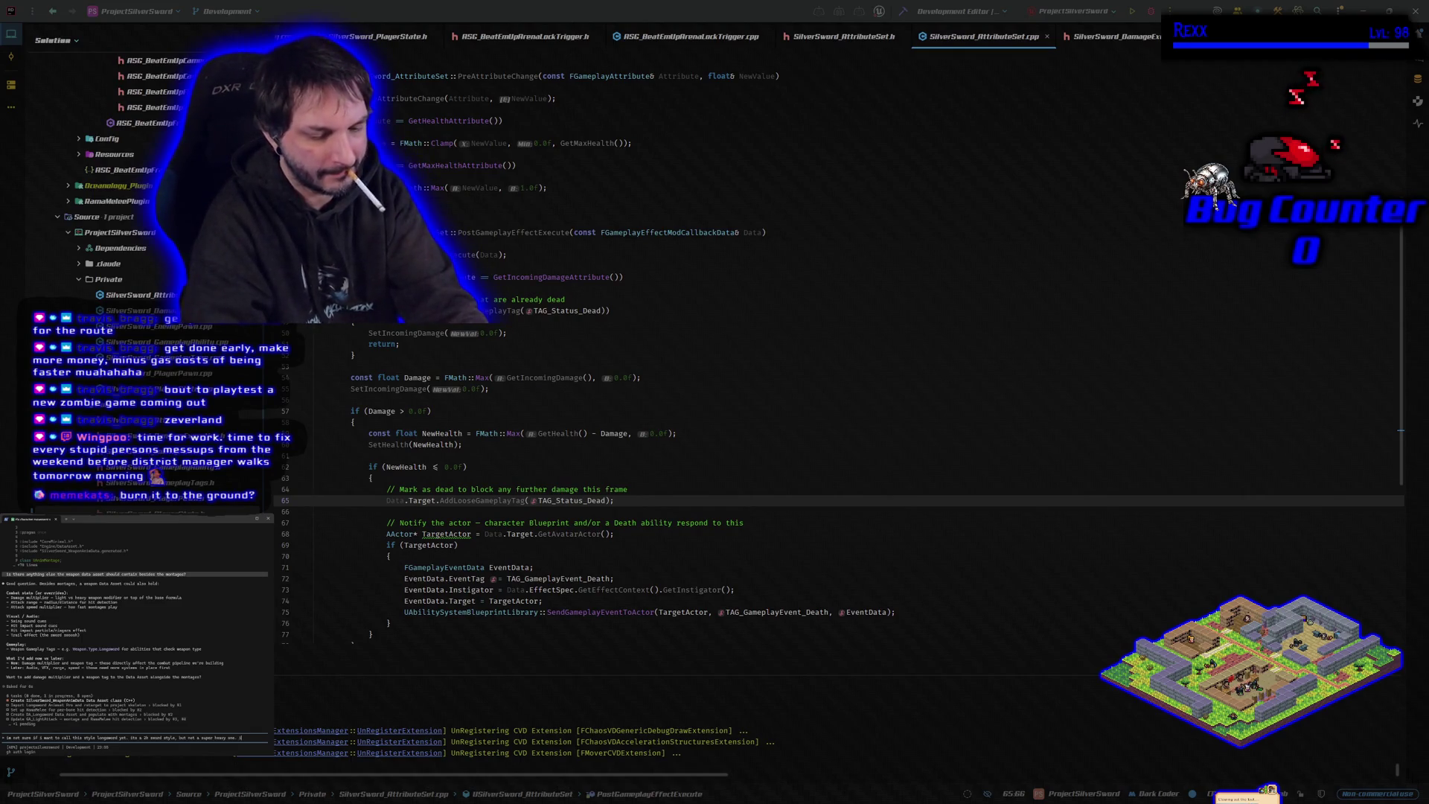
{"action": "type", "text": "ike how"}
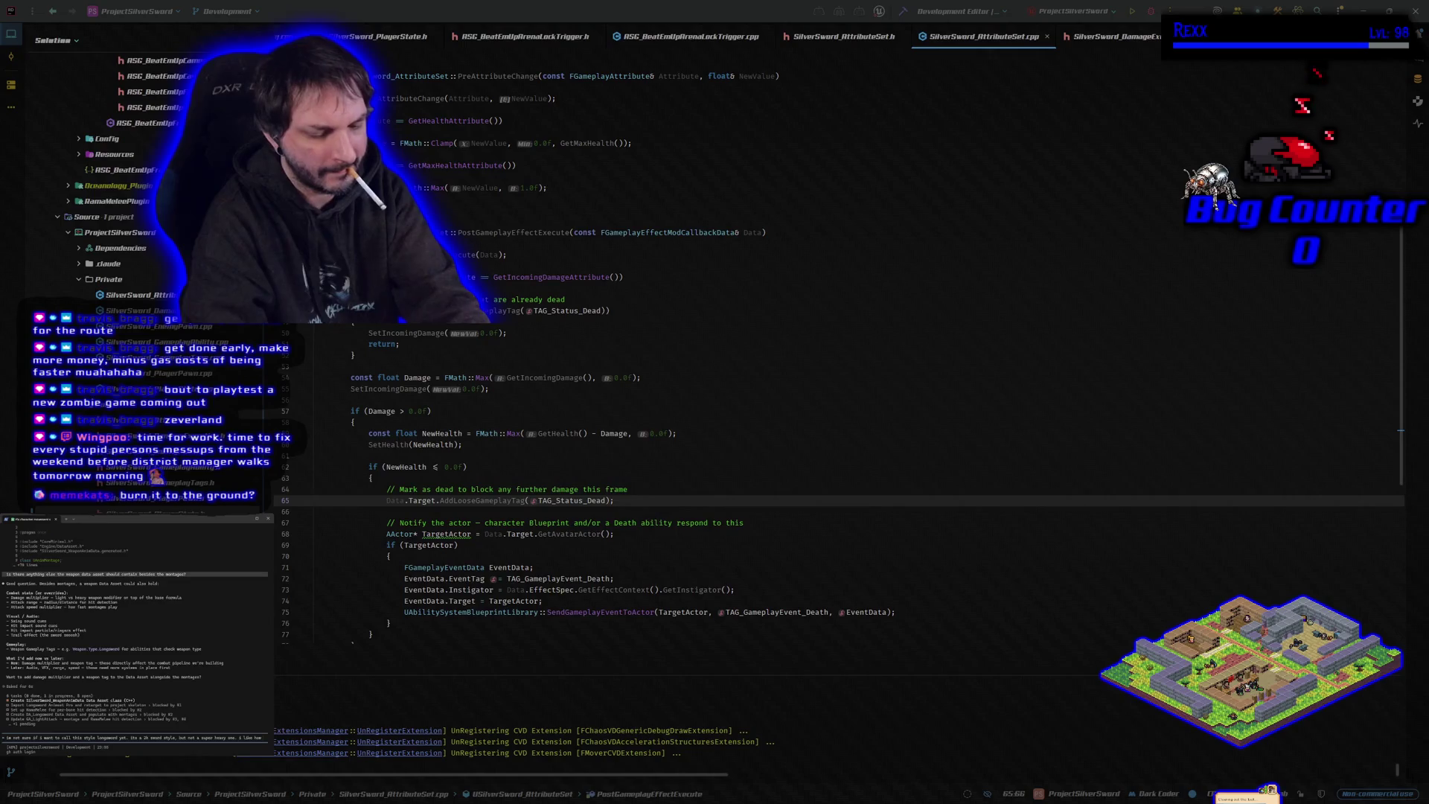
{"action": "type", "text": " dungeons and d"}
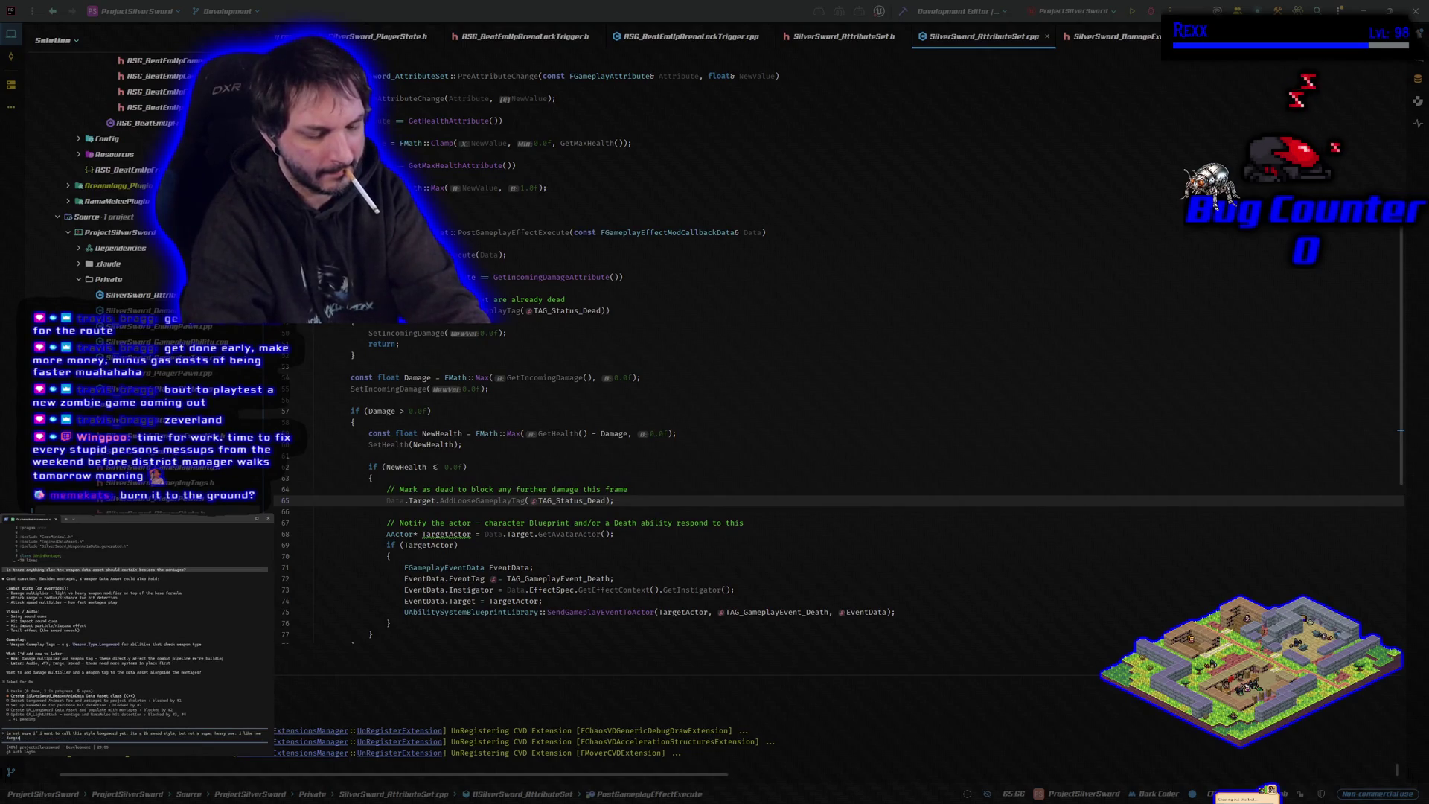
{"action": "type", "text": "ragons"}
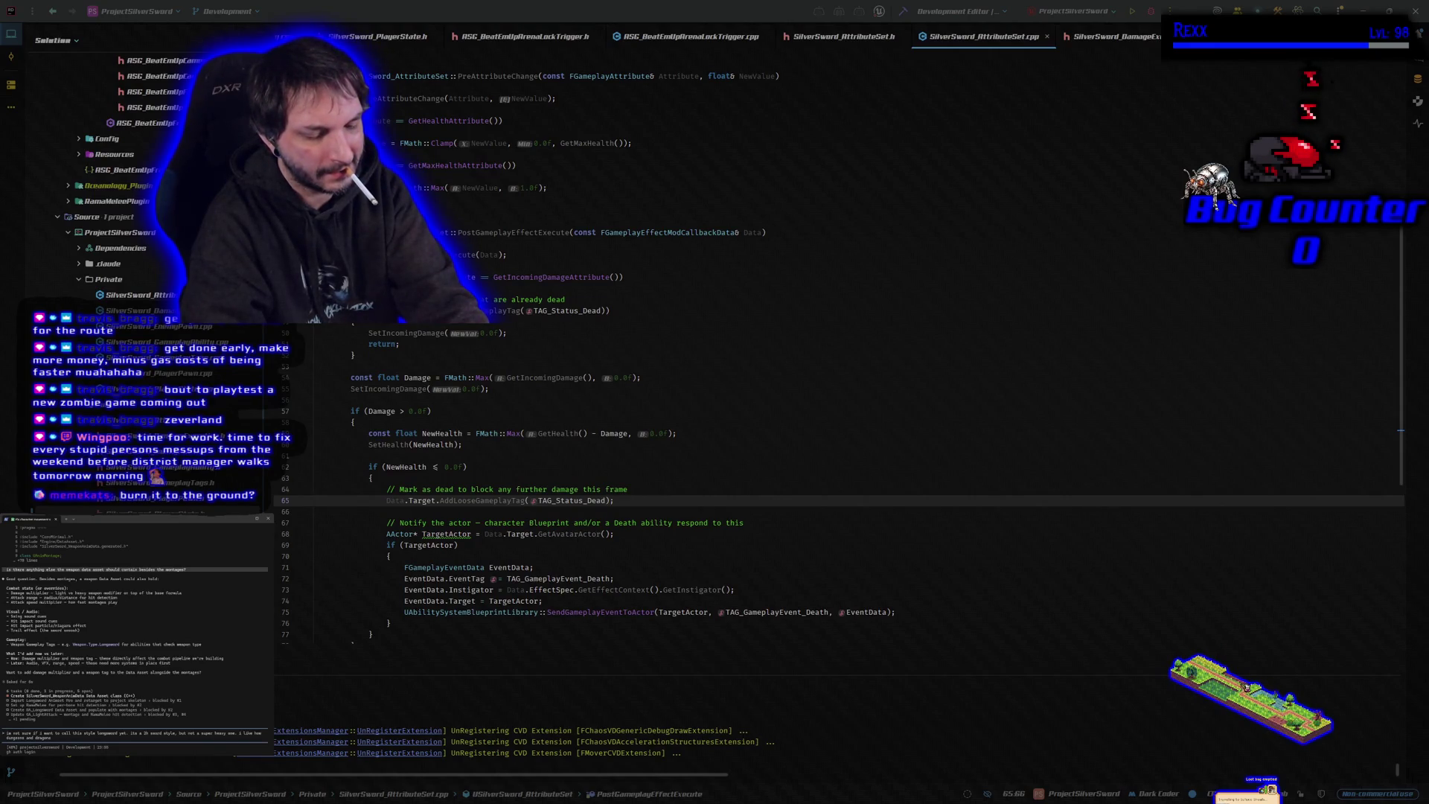
{"action": "type", "text": "tegorizes the weapon"}
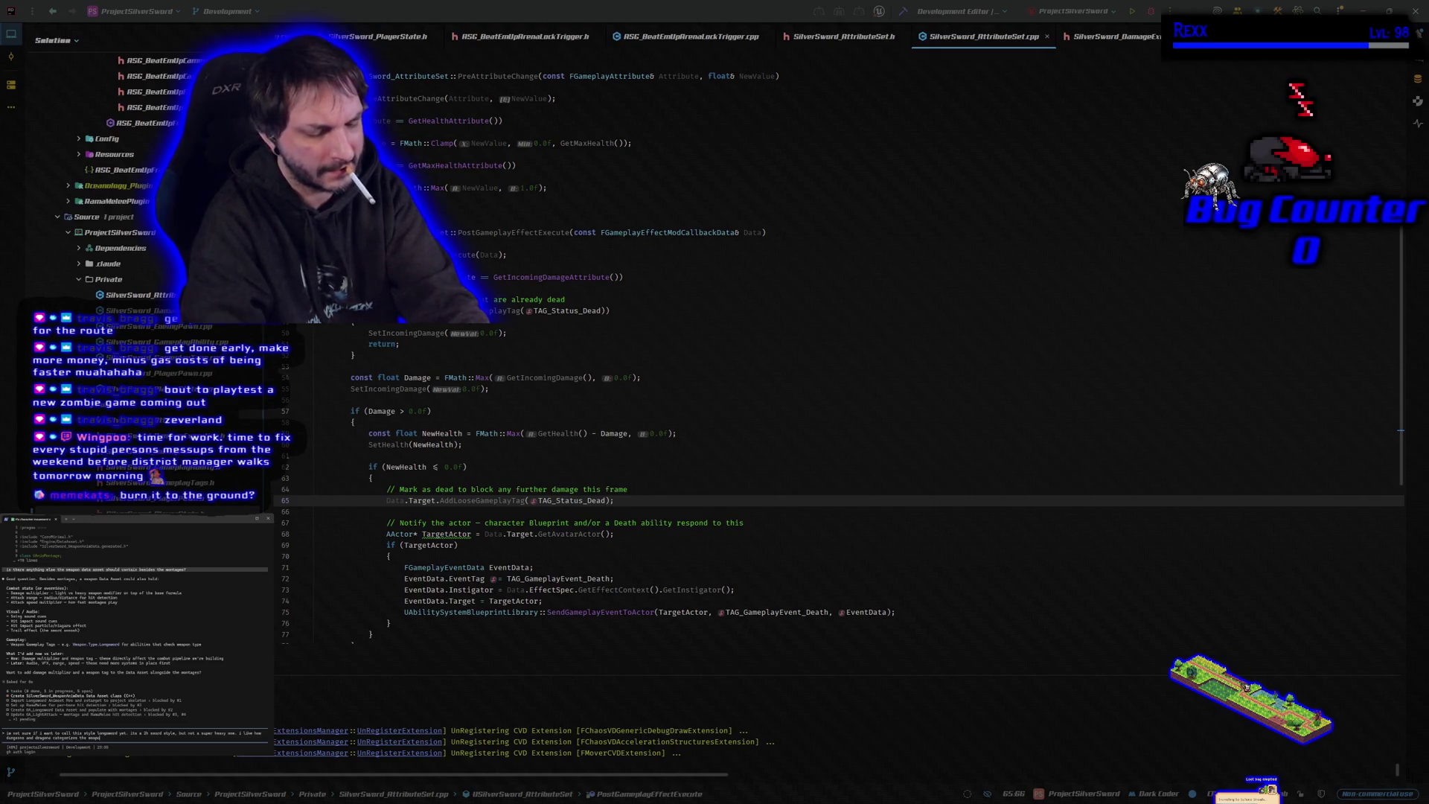
{"action": "type", "text": "s. "}
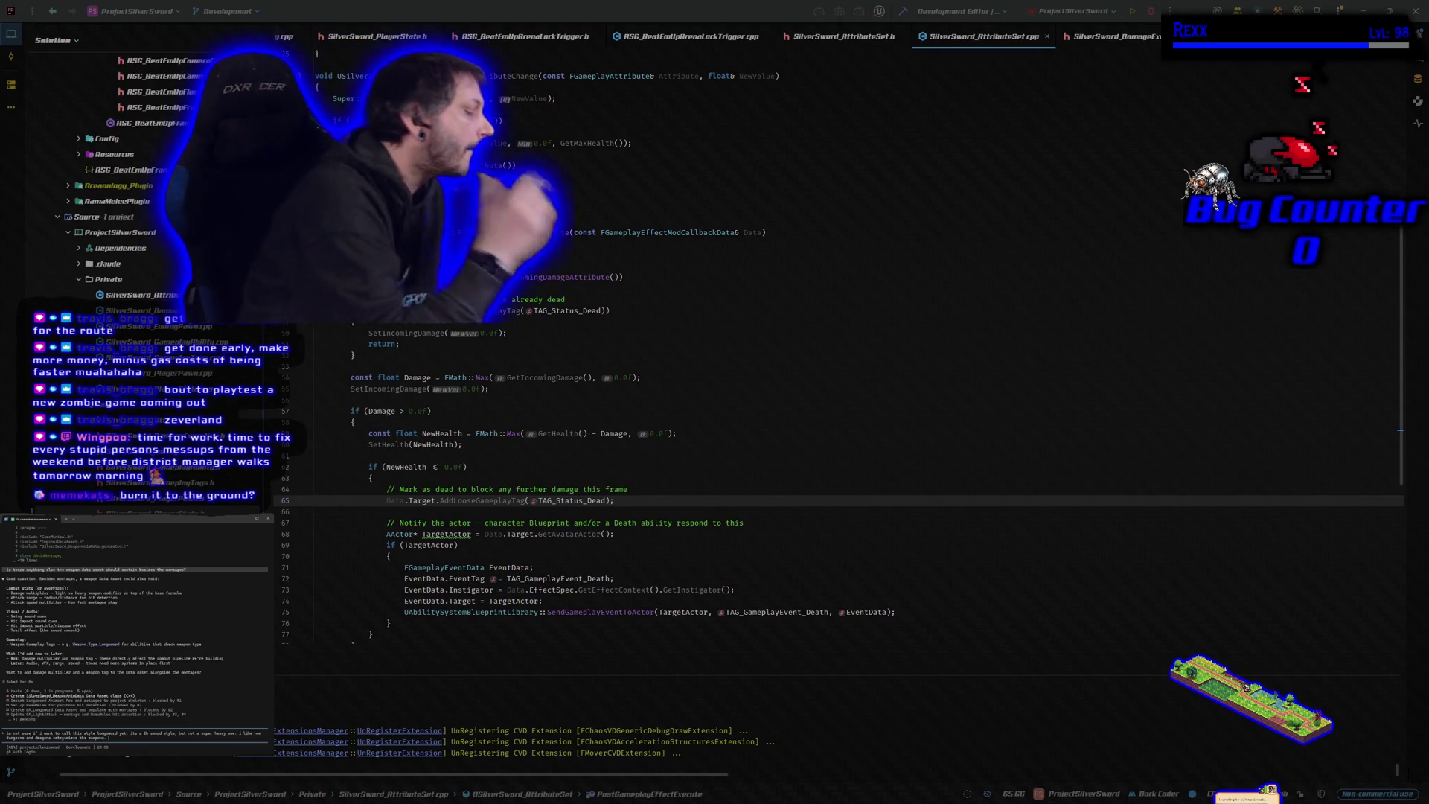
{"action": "type", "text": "Halberds and"}
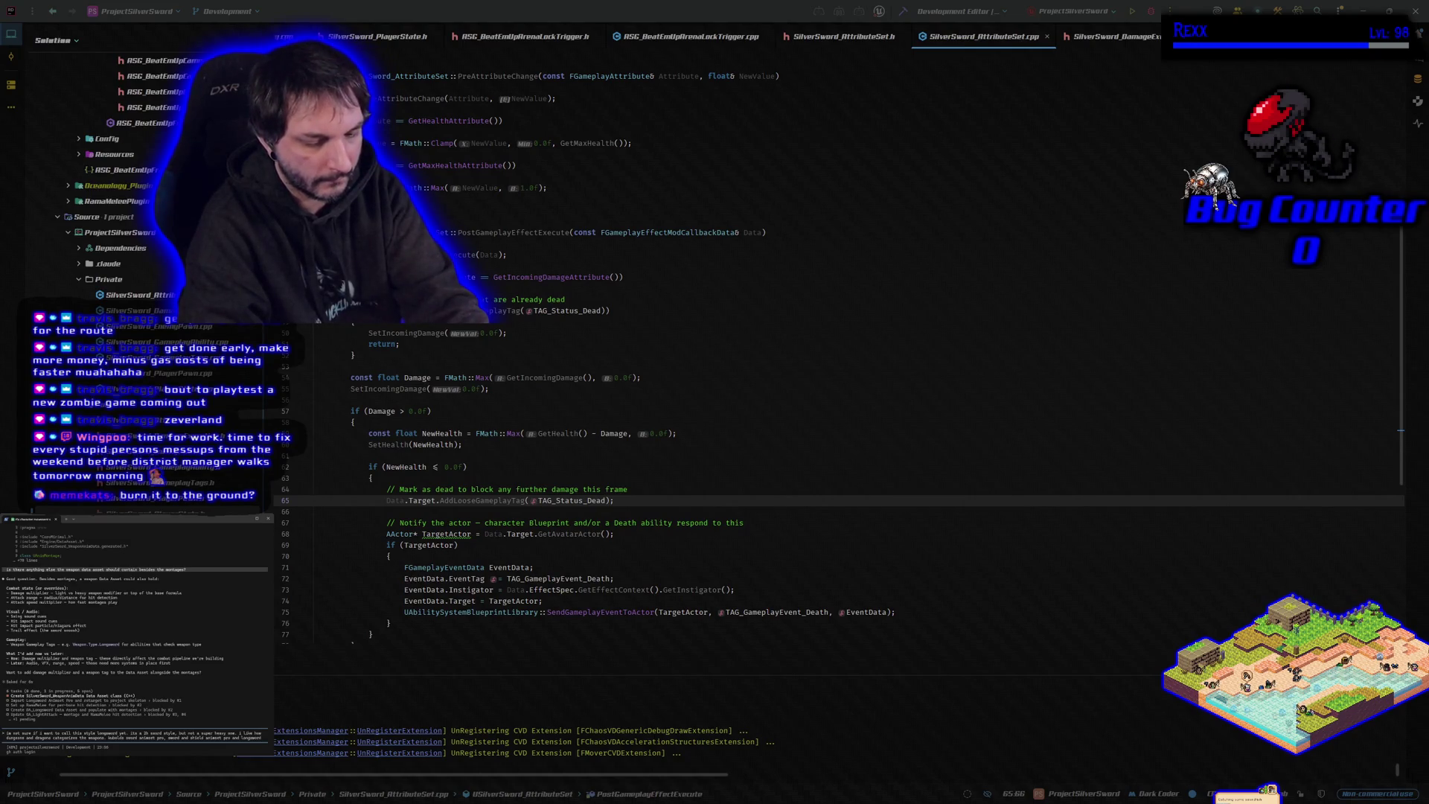
{"action": "type", "text": "animset pro, sword"}
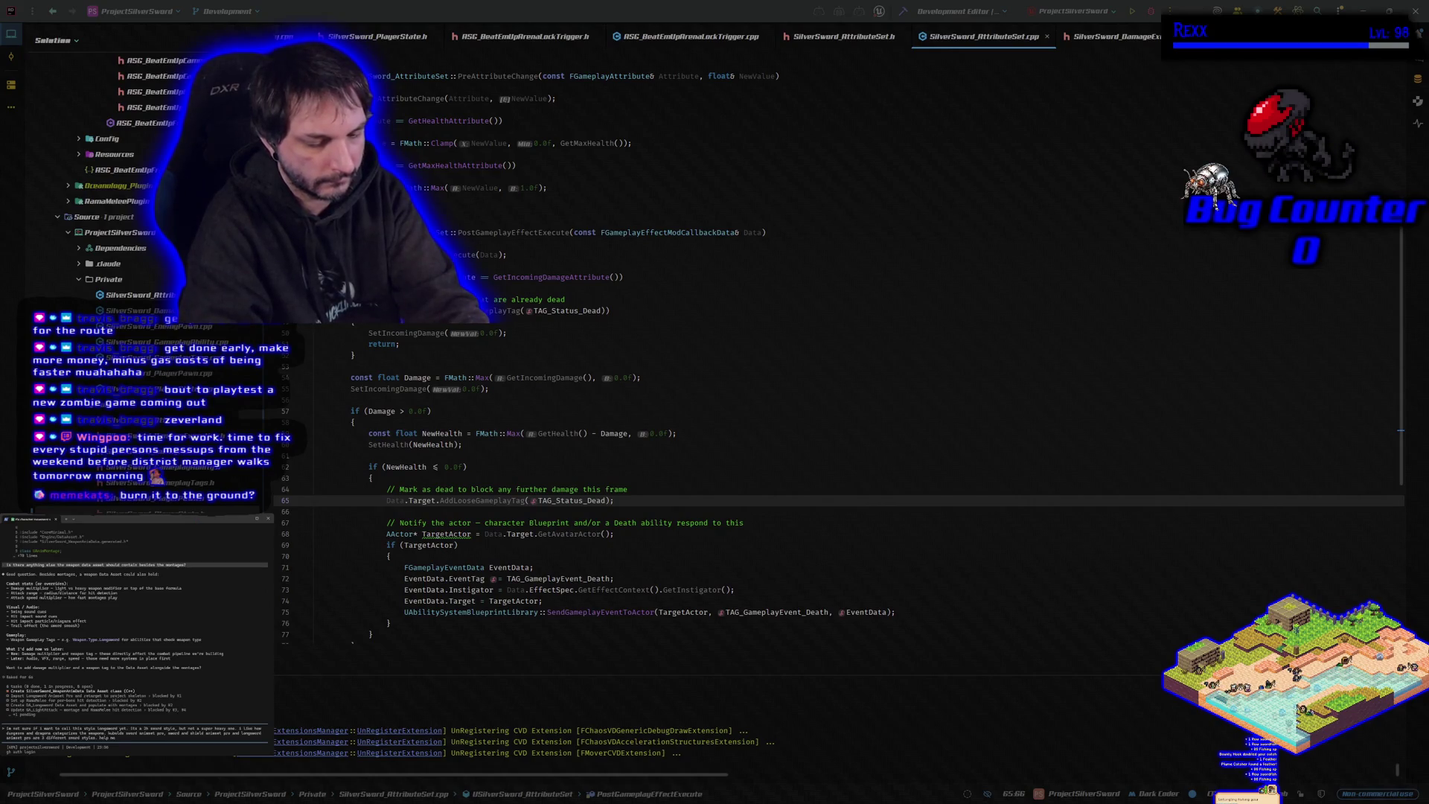
{"action": "type", "text": "e on"}
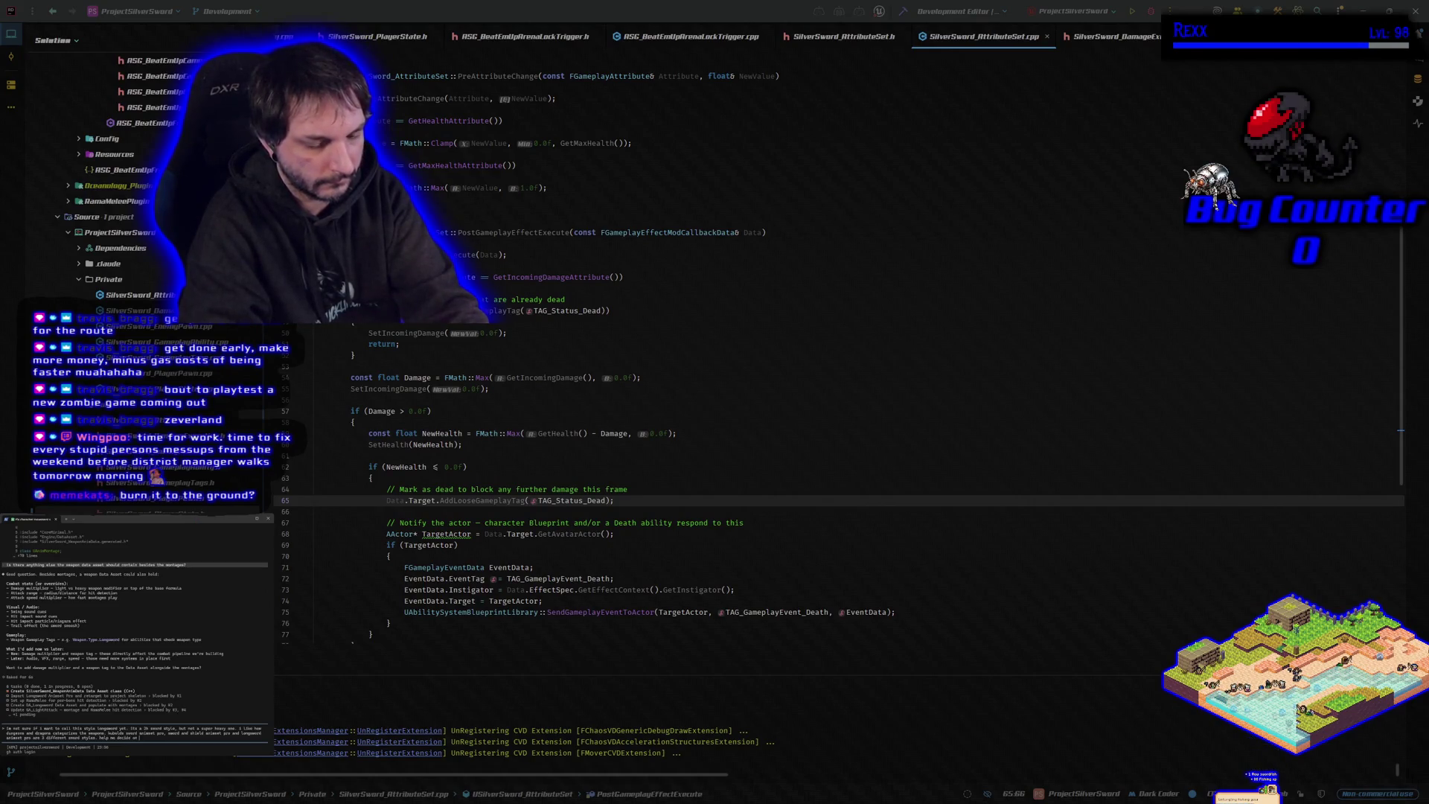
{"action": "type", "text": " the name of the weapon"}
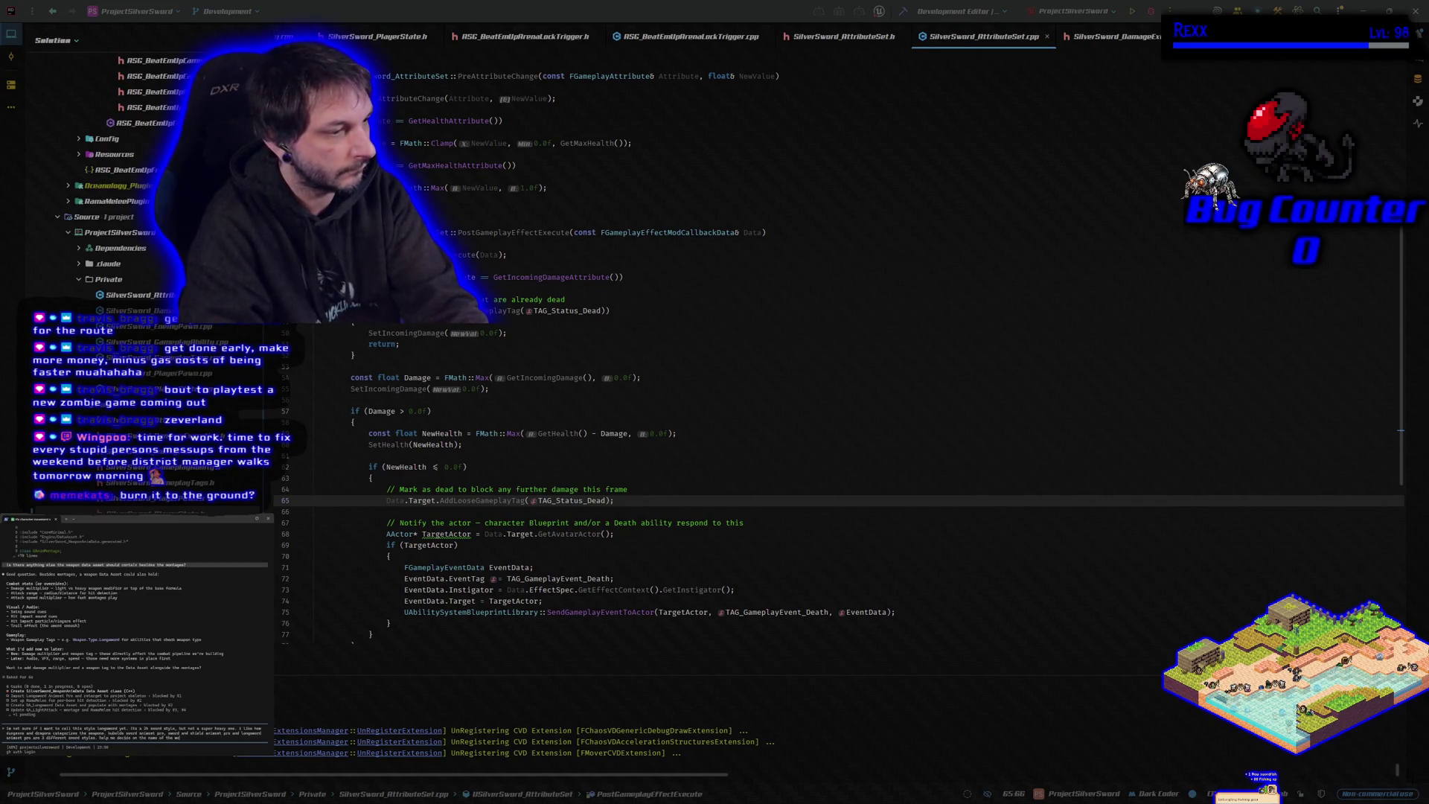
{"action": "type", "text": "/style"}
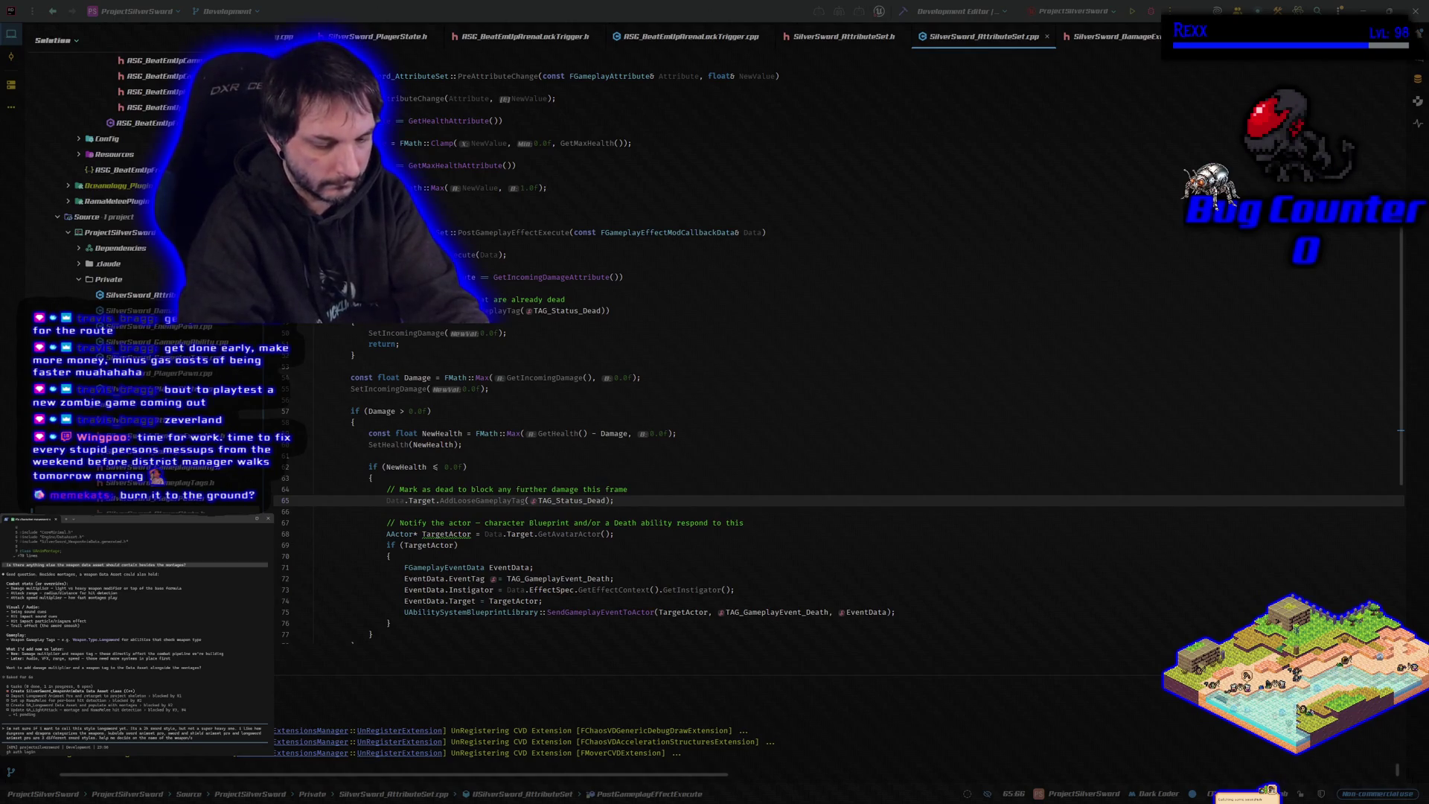
Step: Send the naming question and describe the tone as 'high fantasy but grounded, not super colorful'
{"action": "key", "text": "Return"}
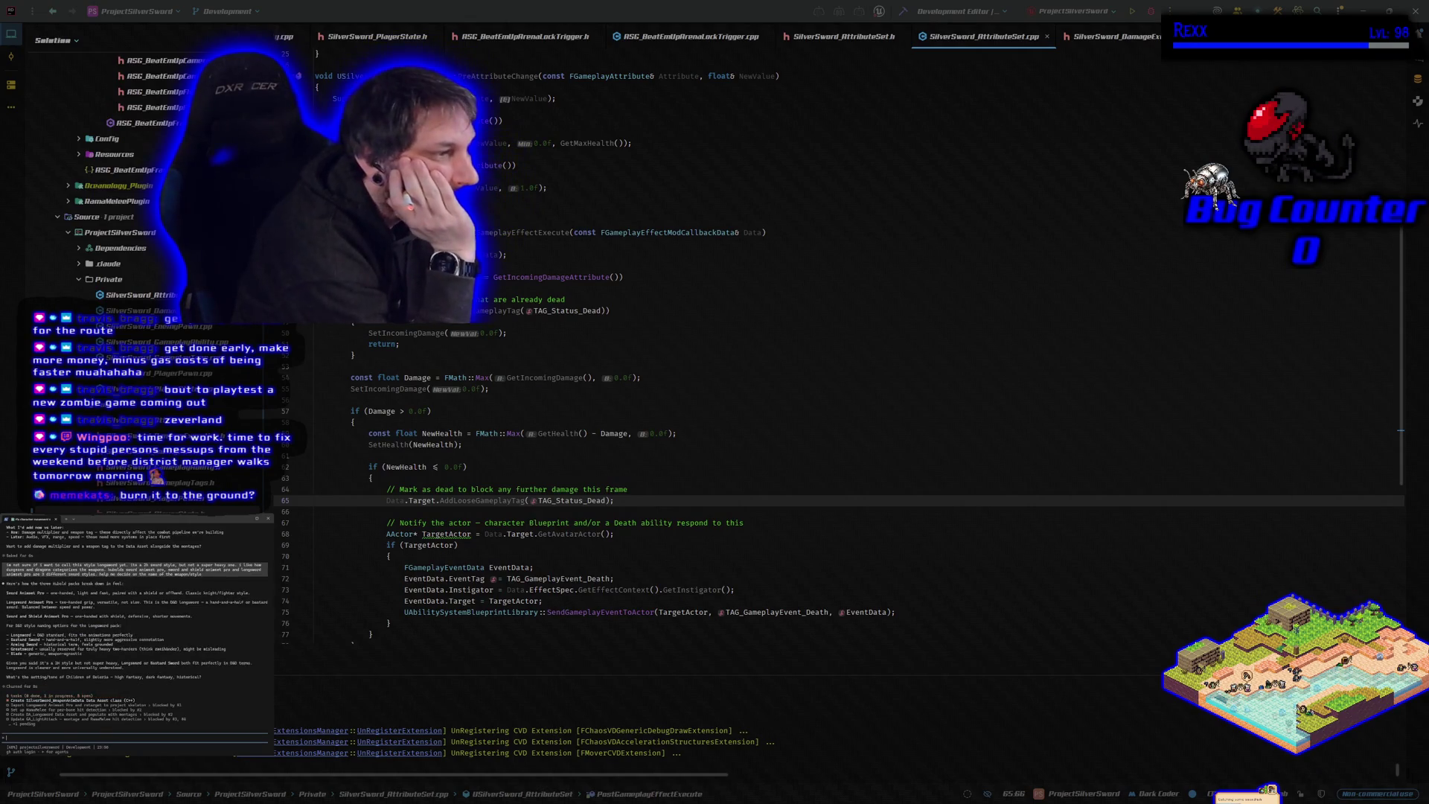
{"action": "type", "text": "high fantasy but grounded, not super colorful"}
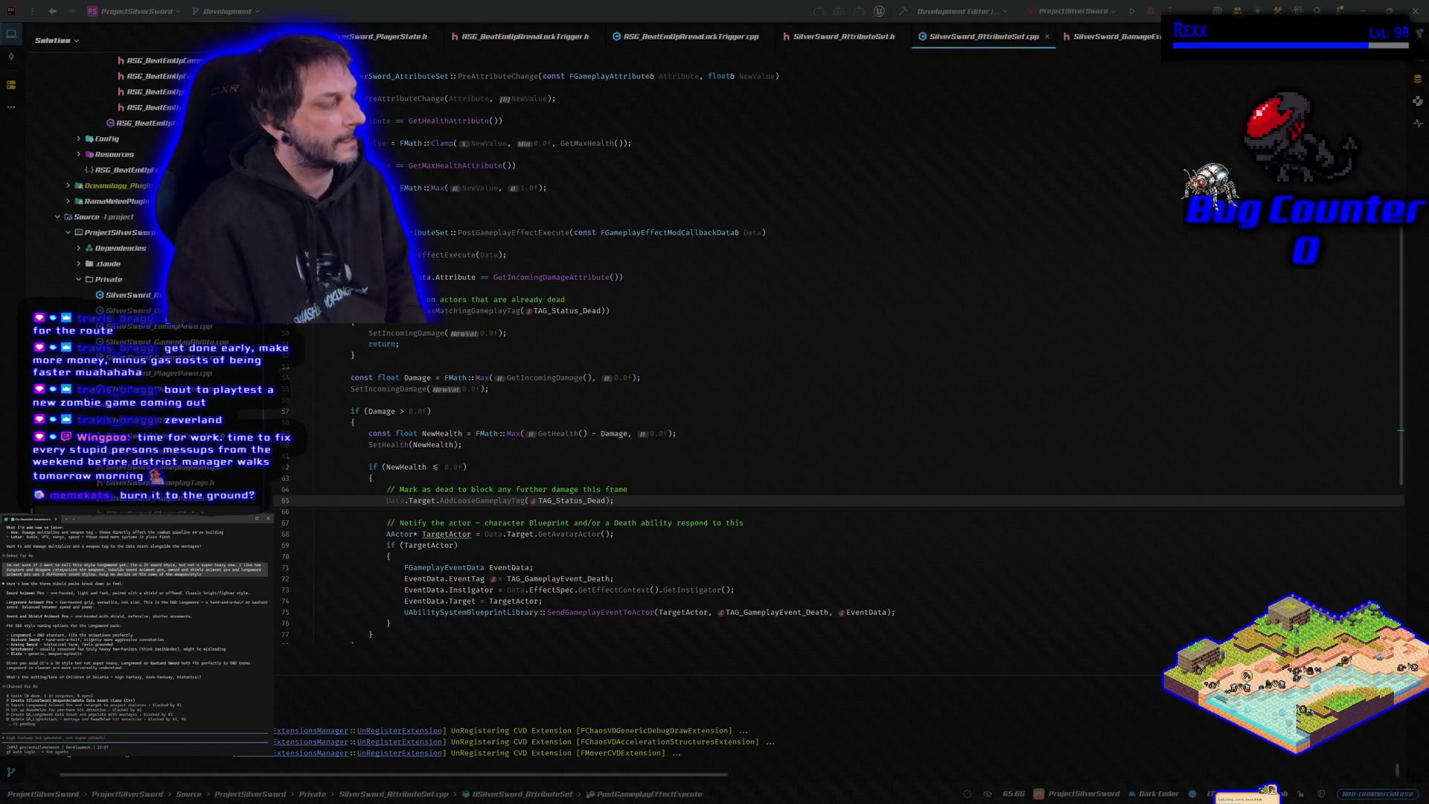
{"action": "type", "text": "i"}
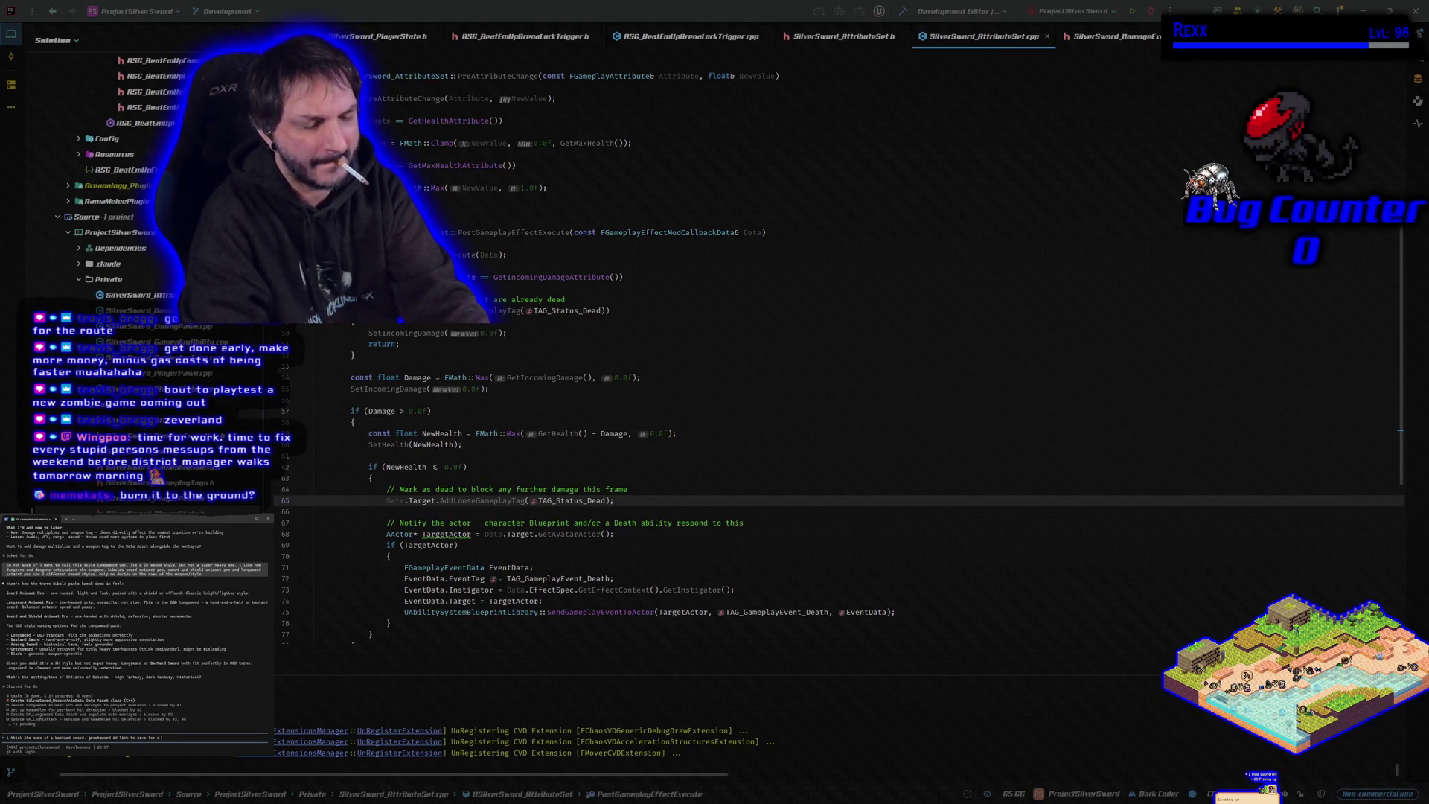
Step: Finish the reply about a two-handed heavy sword style, then open a new Chrome tab
{"action": "type", "text": "style. longsword"}
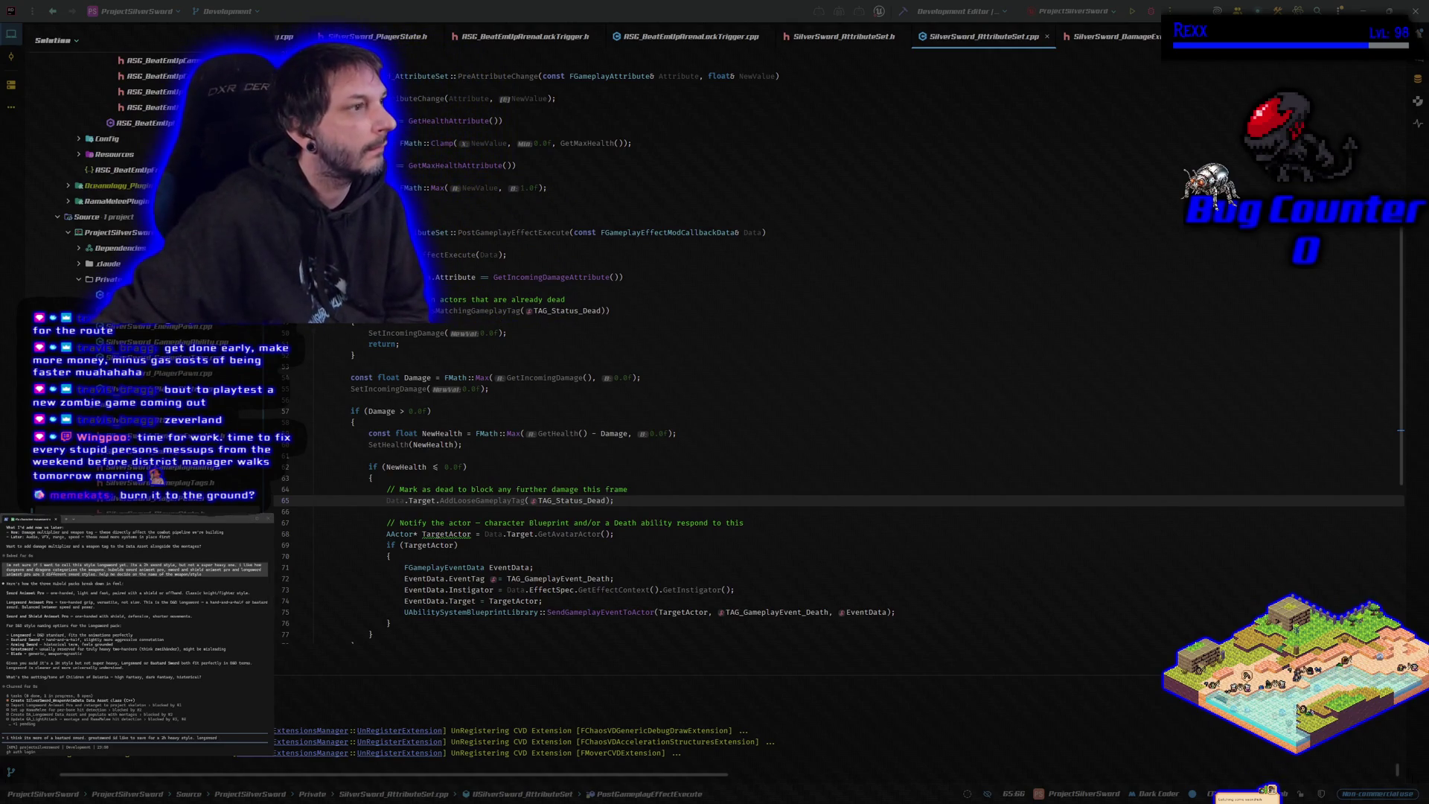
{"action": "key", "text": "ctrl+t"}
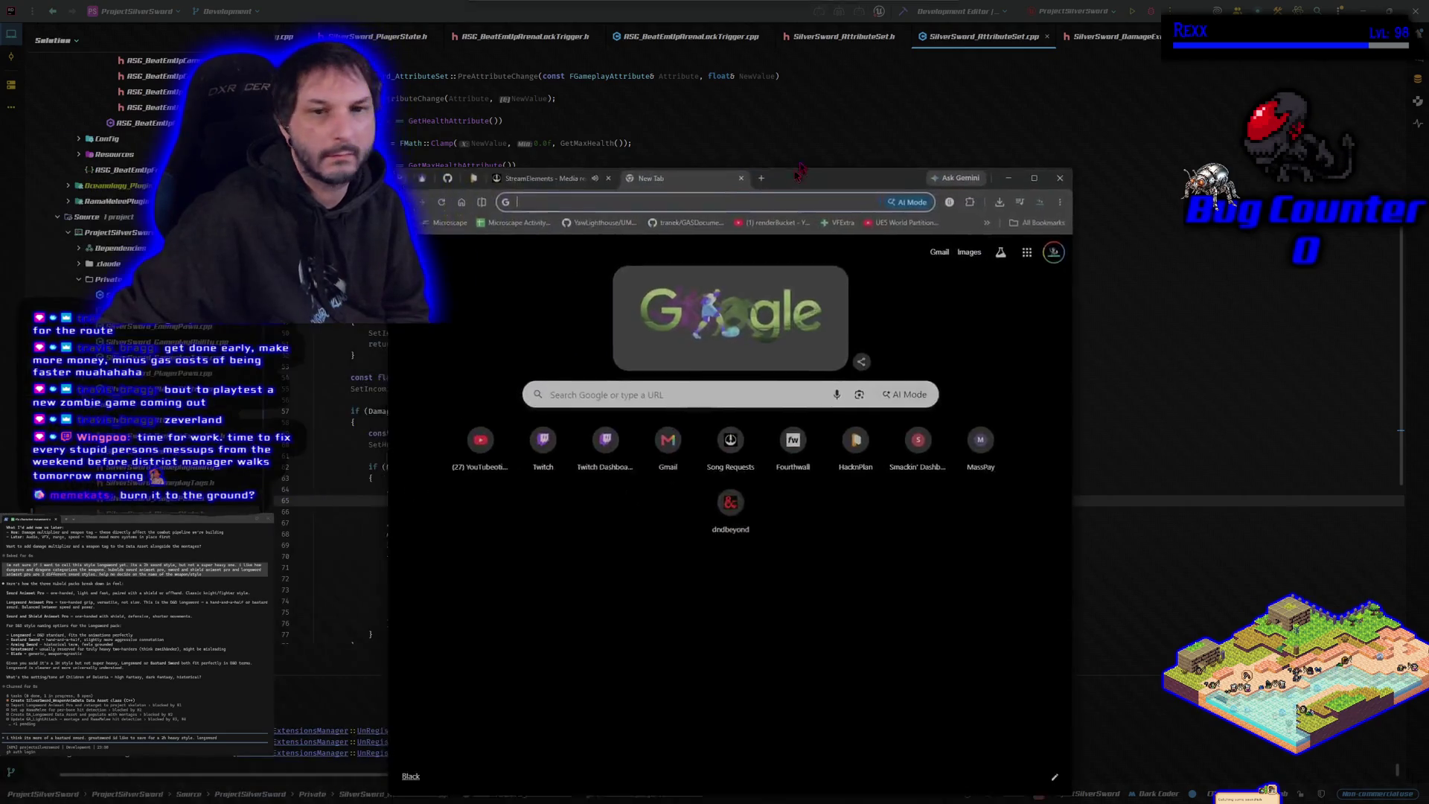
Step: Go to the D&D Beyond site from the new tab and maximize the browser window
{"action": "left_click", "coordinate": [603, 328]}
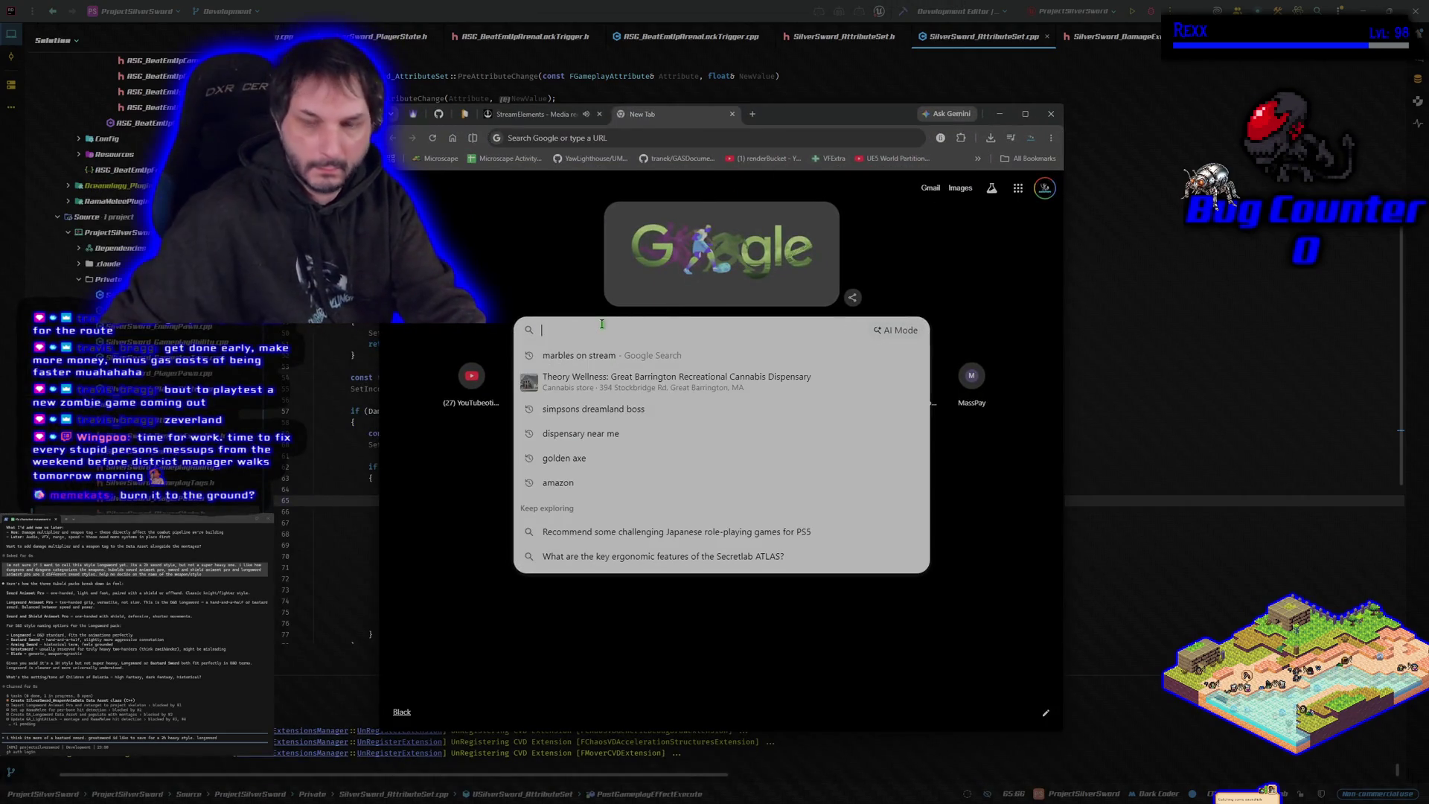
{"action": "type", "text": "d&d "}
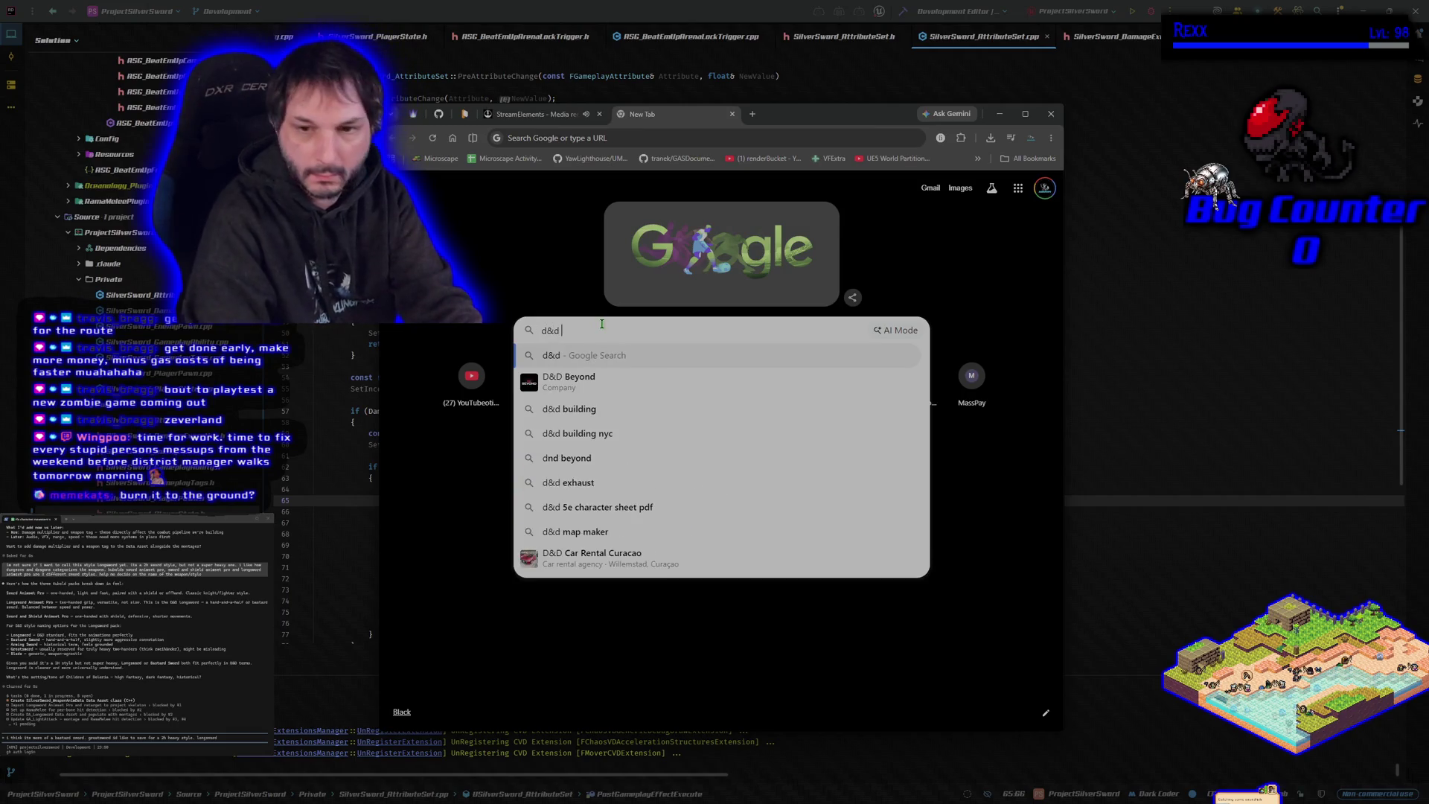
{"action": "type", "text": "5.5 weap"}
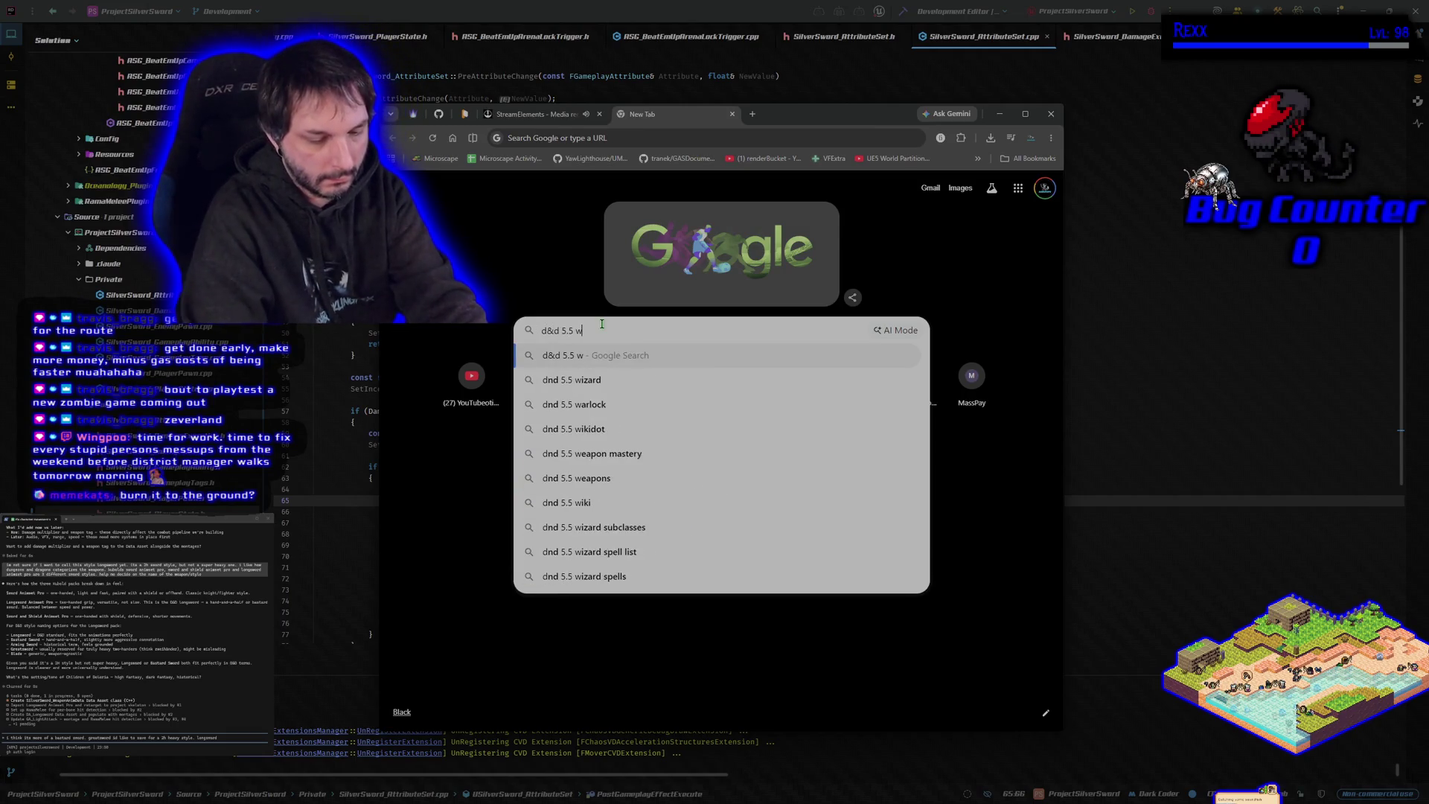
{"action": "key", "text": "BackSpace"}
{"action": "key", "text": "BackSpace"}
{"action": "key", "text": "BackSpace"}
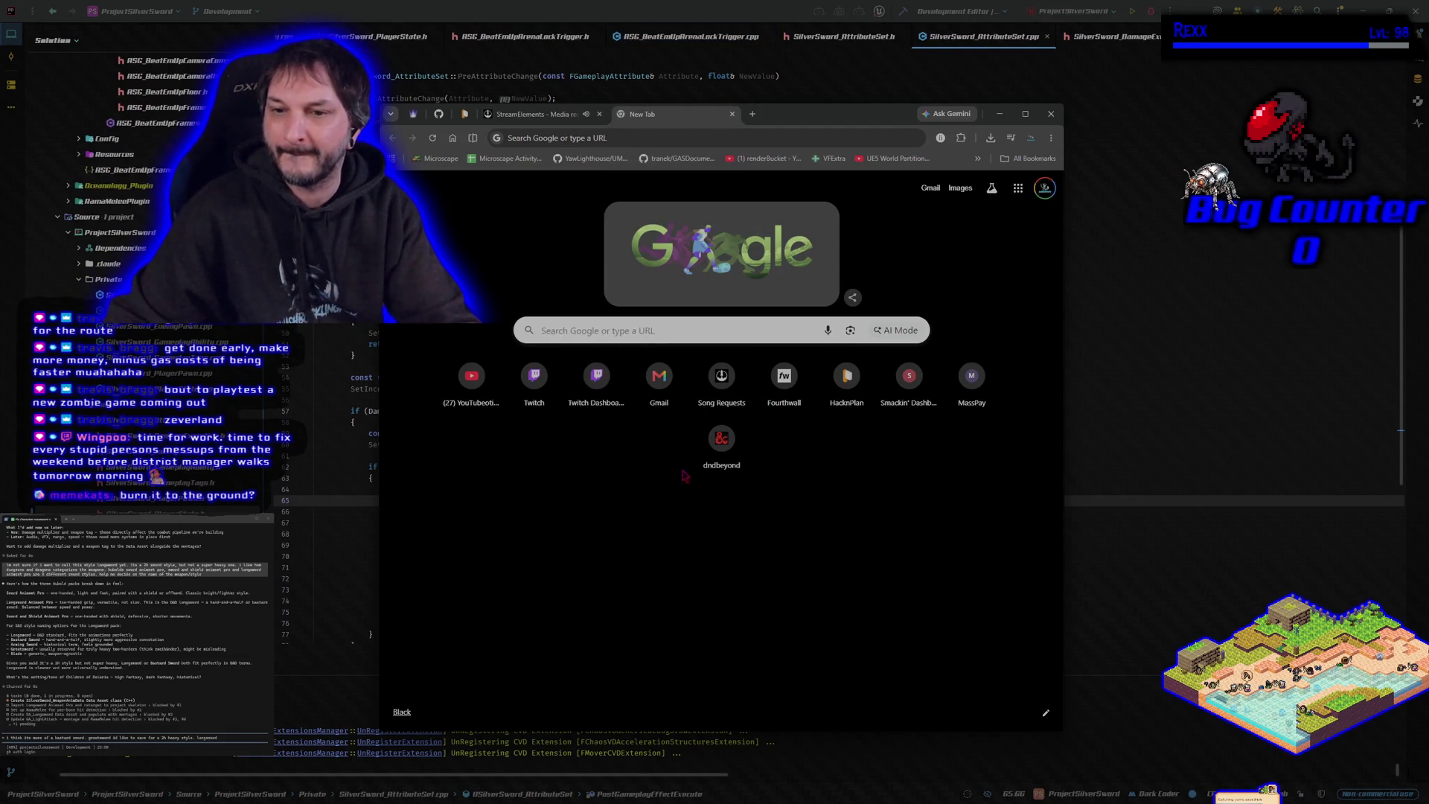
{"action": "left_click", "coordinate": [714, 443]}
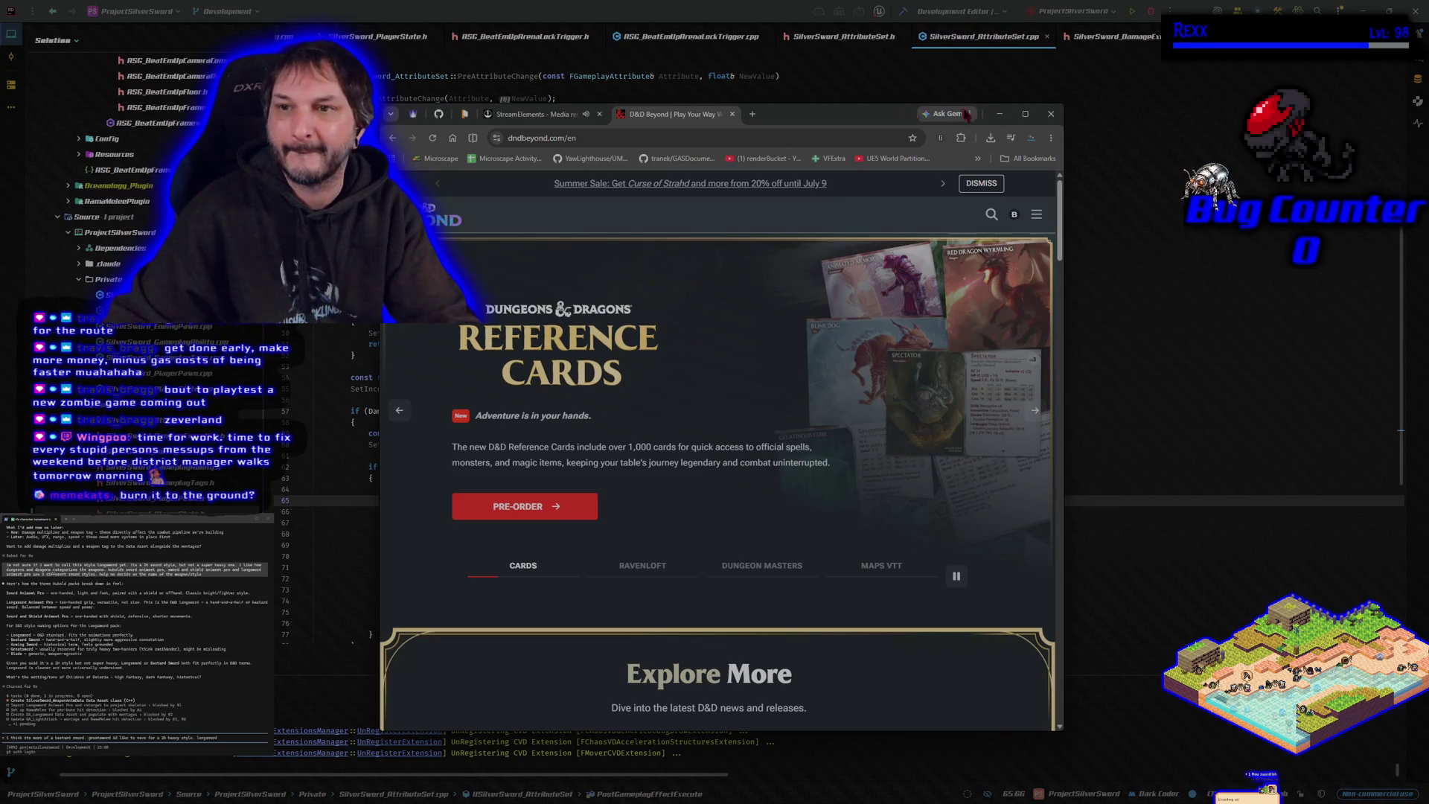
{"action": "left_click", "coordinate": [1025, 113]}
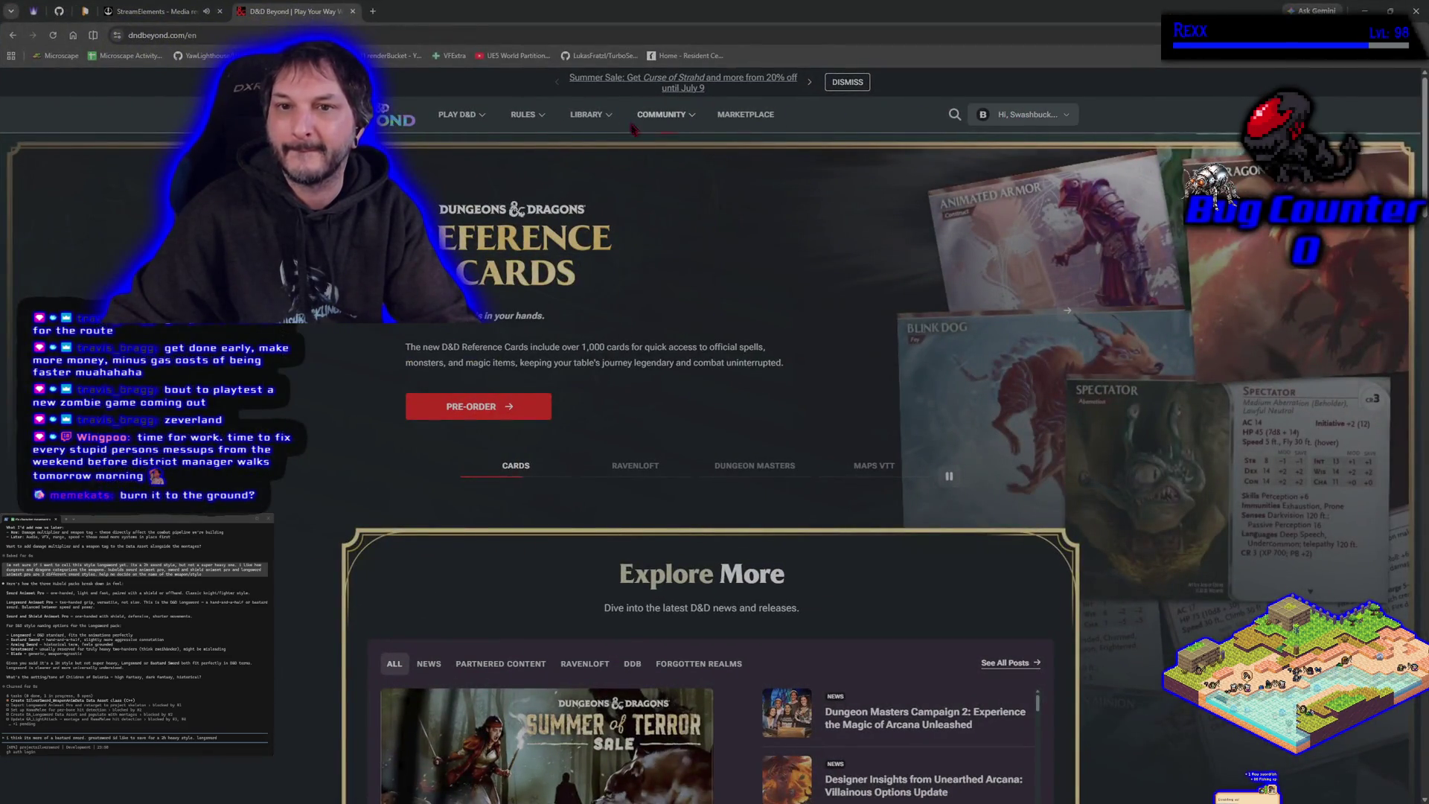
Step: Open D&D Beyond's Equipment list and search it for 'weapon' to list only weapons
{"action": "left_click", "coordinate": [521, 114]}
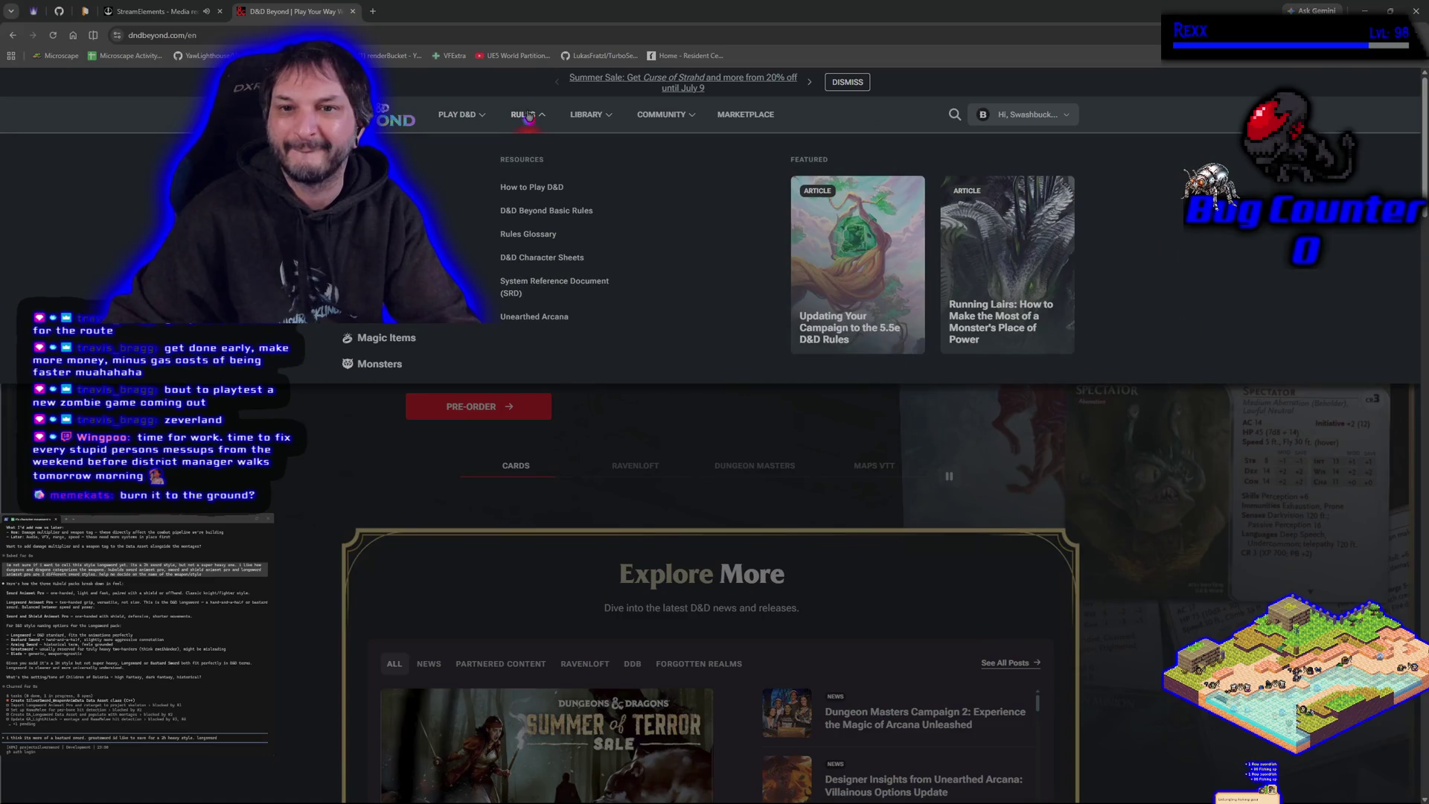
{"action": "left_click", "coordinate": [376, 311]}
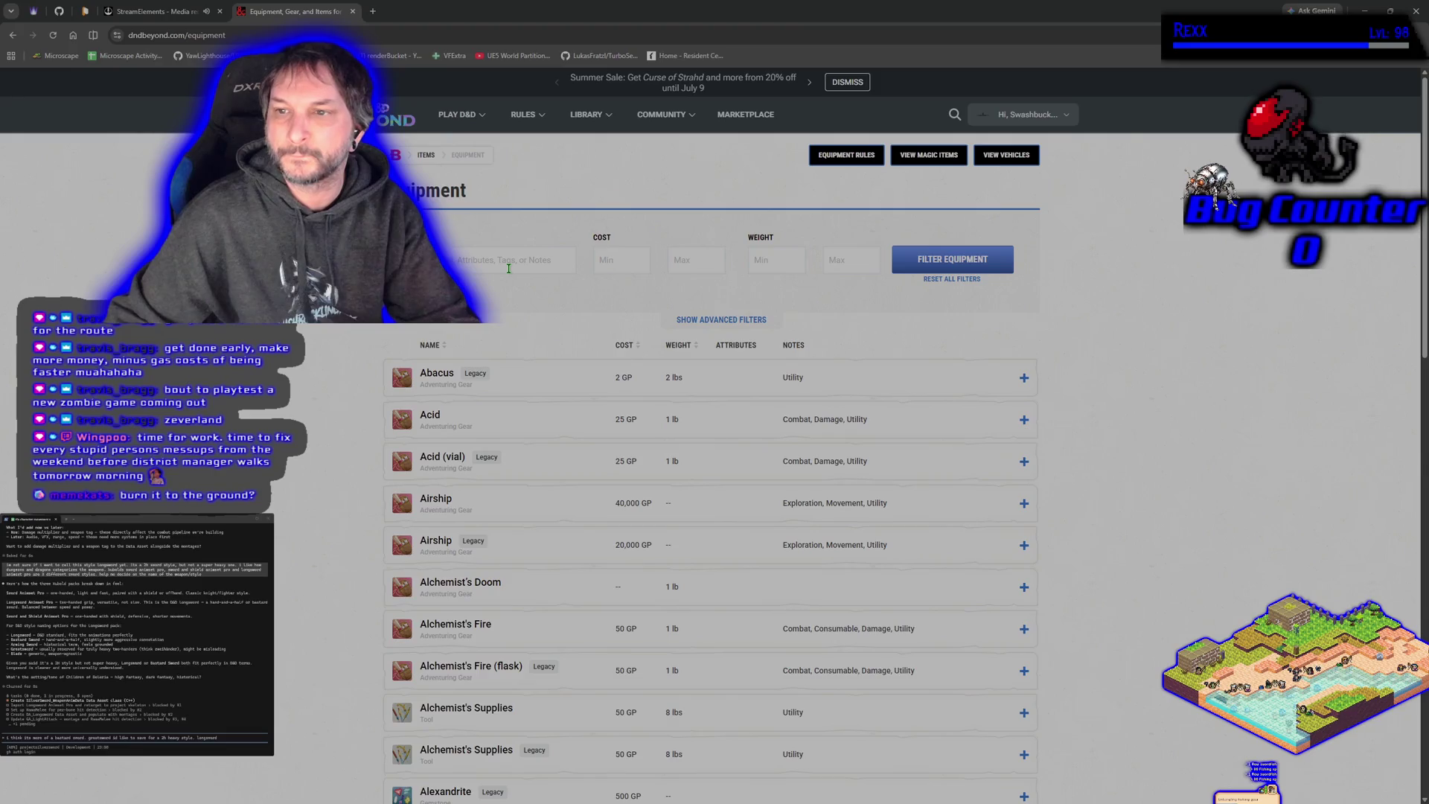
{"action": "left_click", "coordinate": [958, 260]}
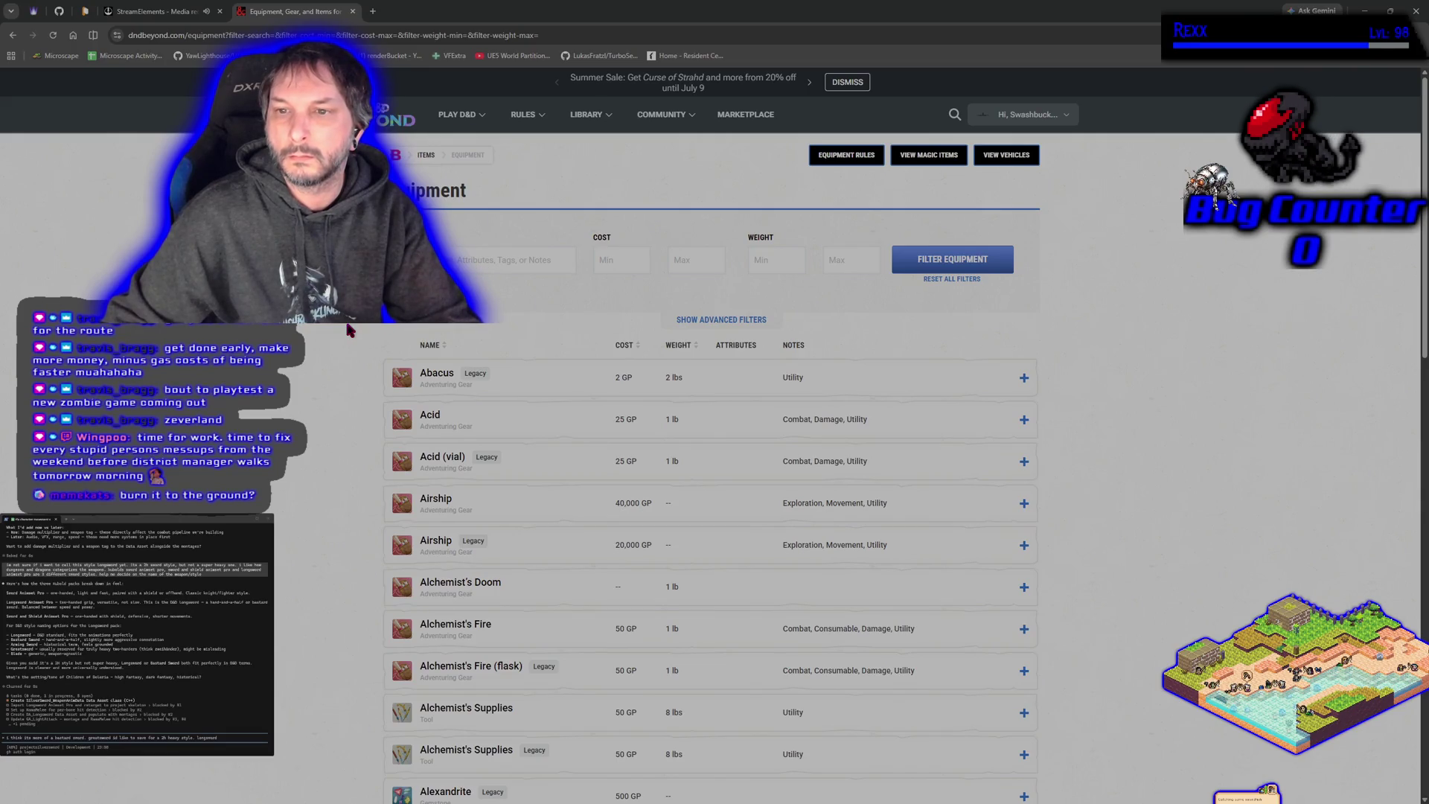
{"action": "left_click", "coordinate": [728, 321]}
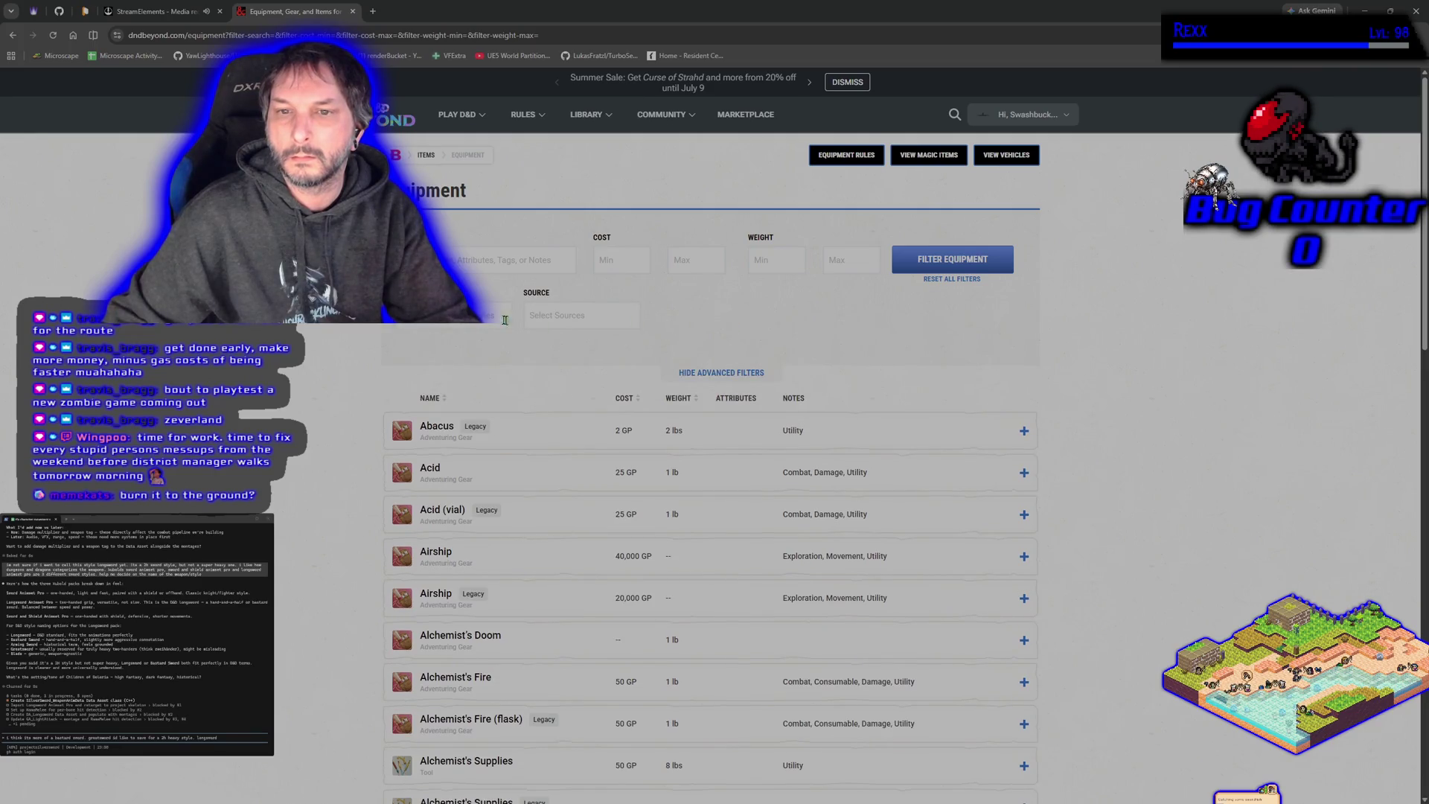
{"action": "left_click", "coordinate": [481, 322]}
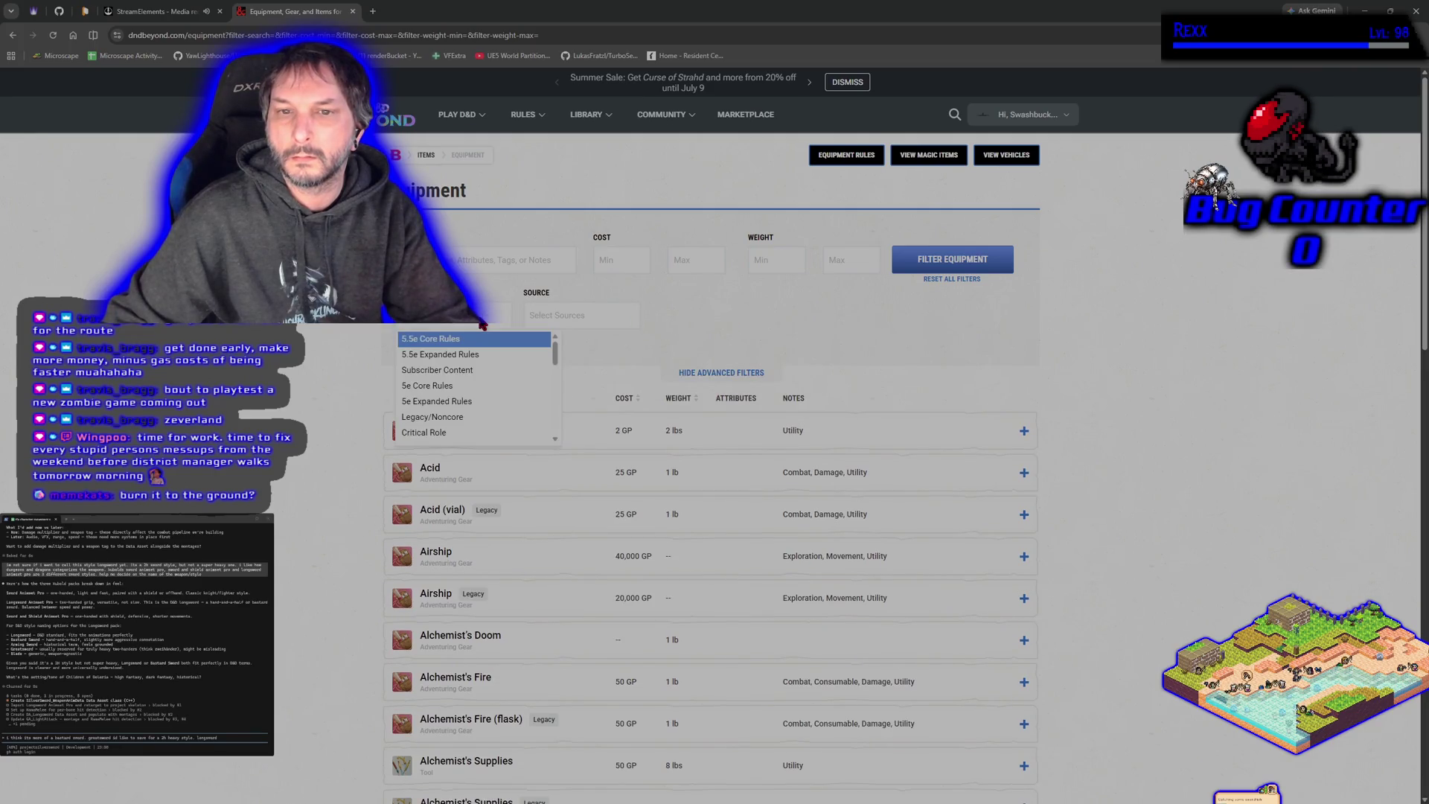
{"action": "left_click", "coordinate": [593, 317]}
{"action": "key", "text": "Escape"}
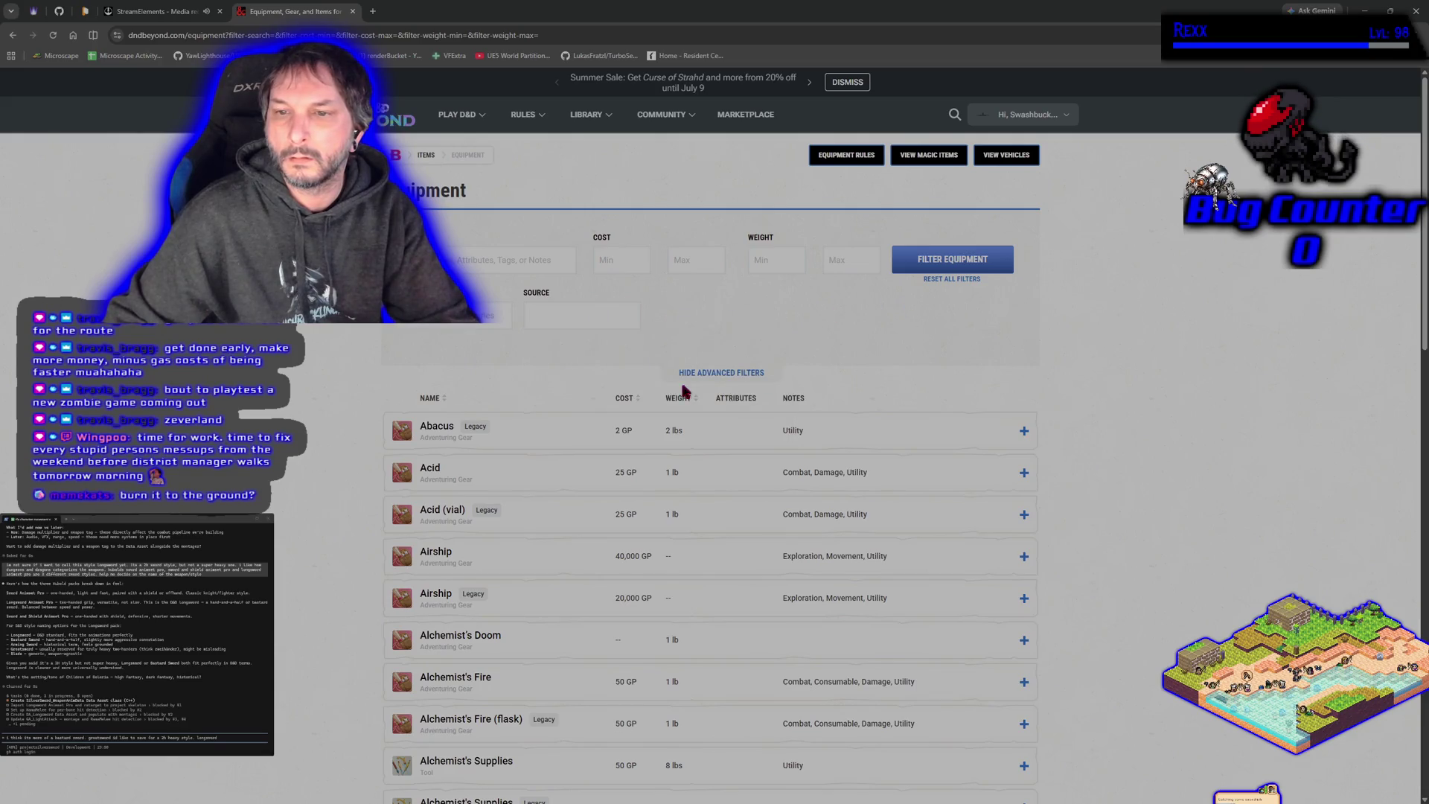
{"action": "left_click", "coordinate": [695, 375]}
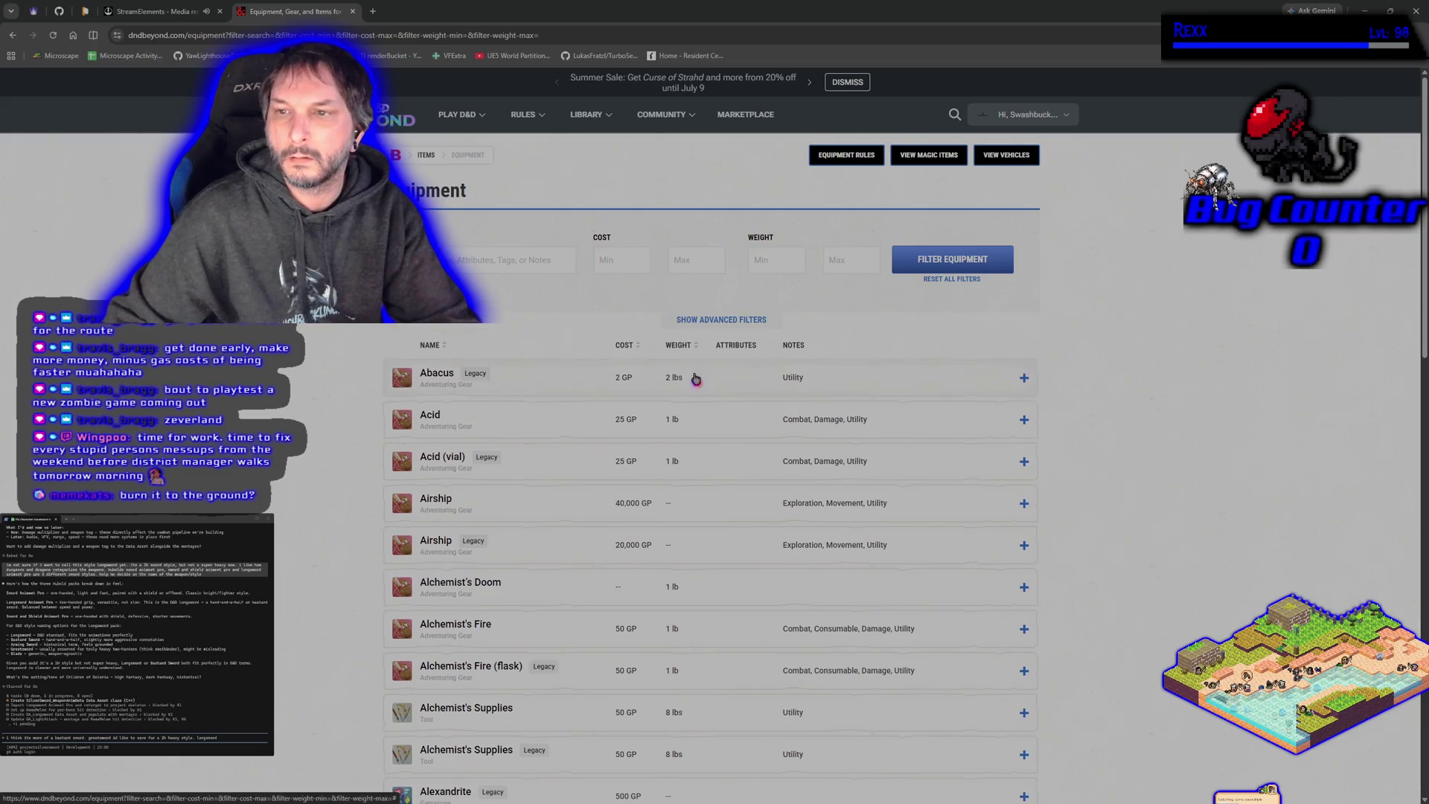
{"action": "left_click", "coordinate": [474, 261]}
{"action": "type", "text": "weapon"}
{"action": "key", "text": "Return"}
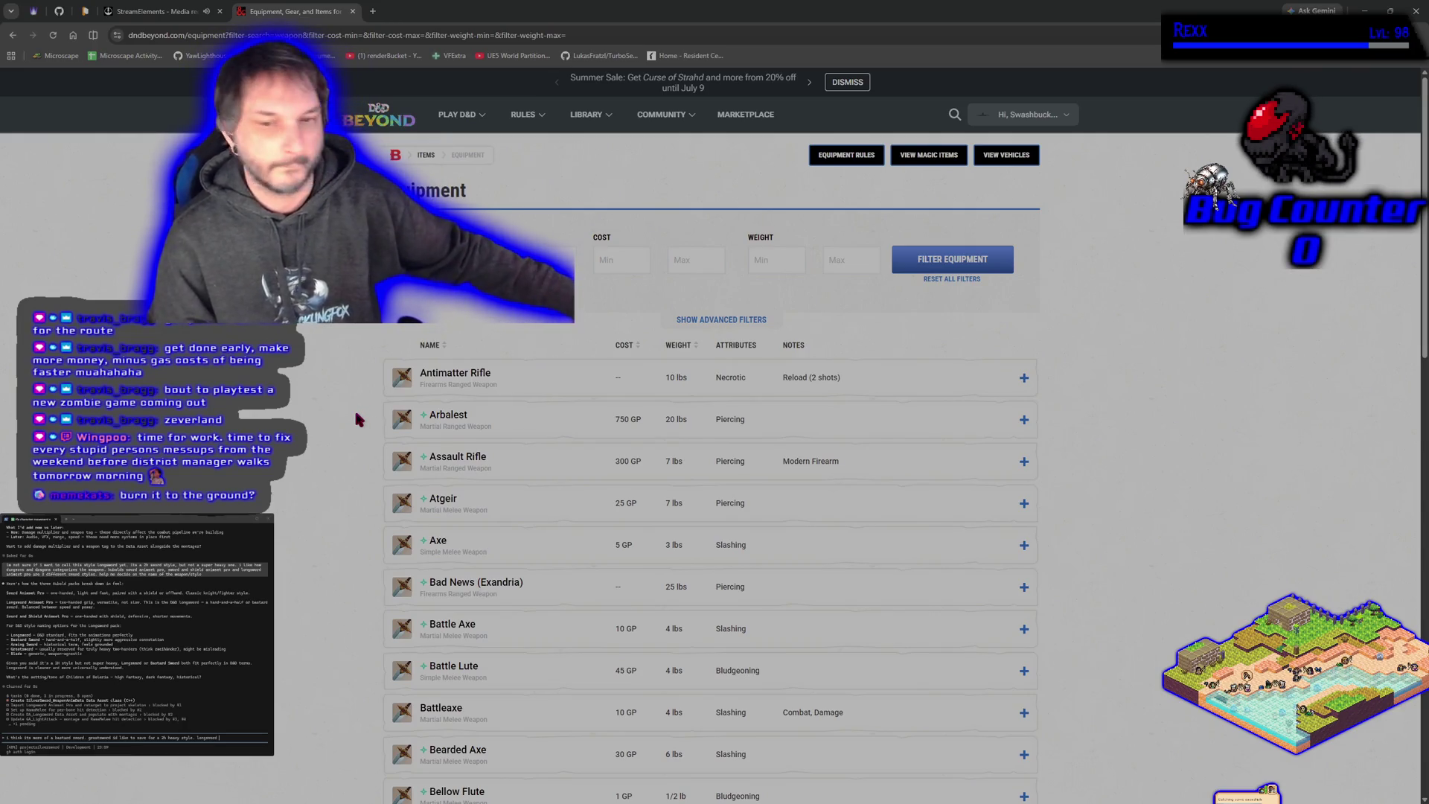
{"action": "scroll", "coordinate": [356, 413], "scroll_direction": "down", "scroll_amount": 3}
{"action": "scroll", "coordinate": [356, 417], "scroll_direction": "down", "scroll_amount": 5}
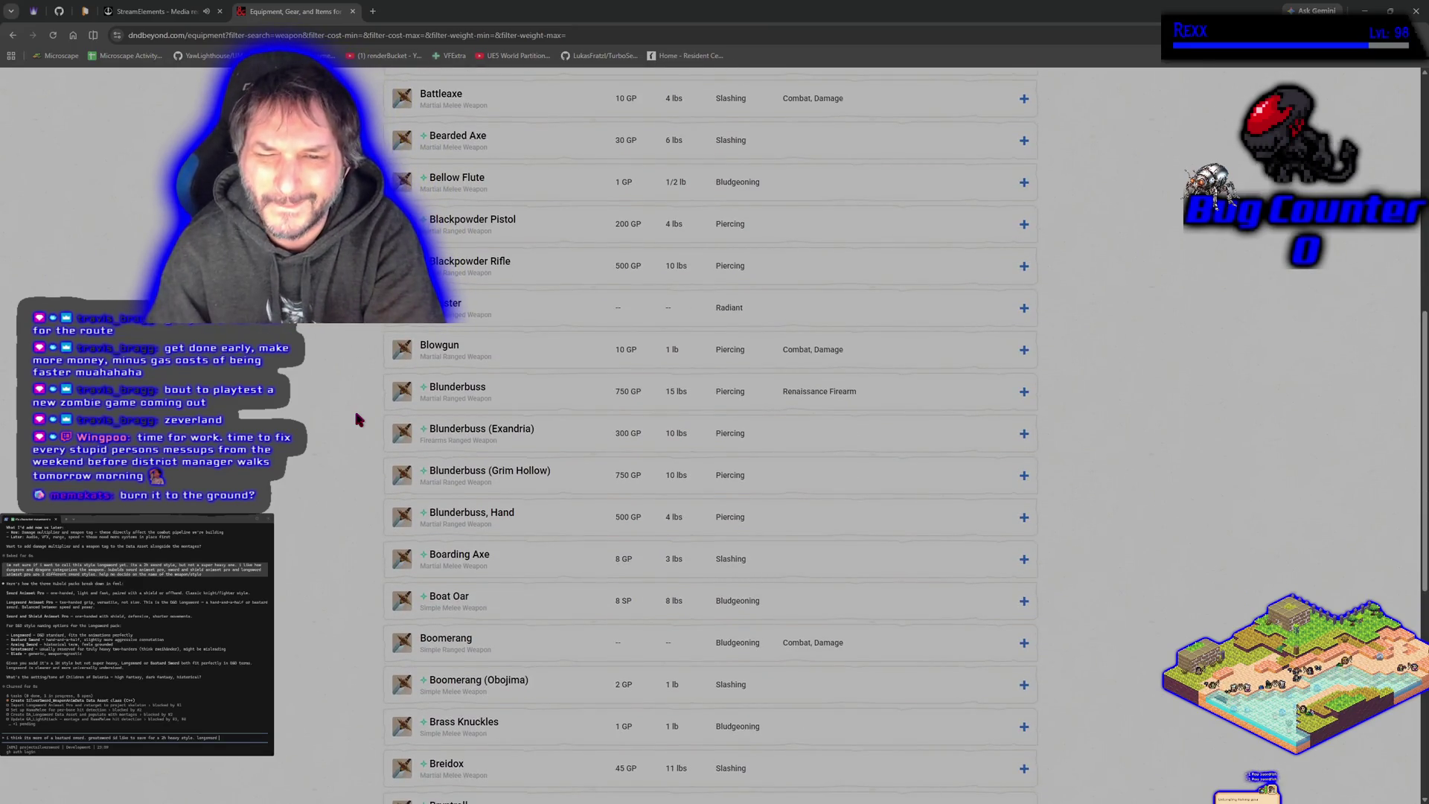
{"action": "scroll", "coordinate": [354, 407], "scroll_direction": "up", "scroll_amount": 8}
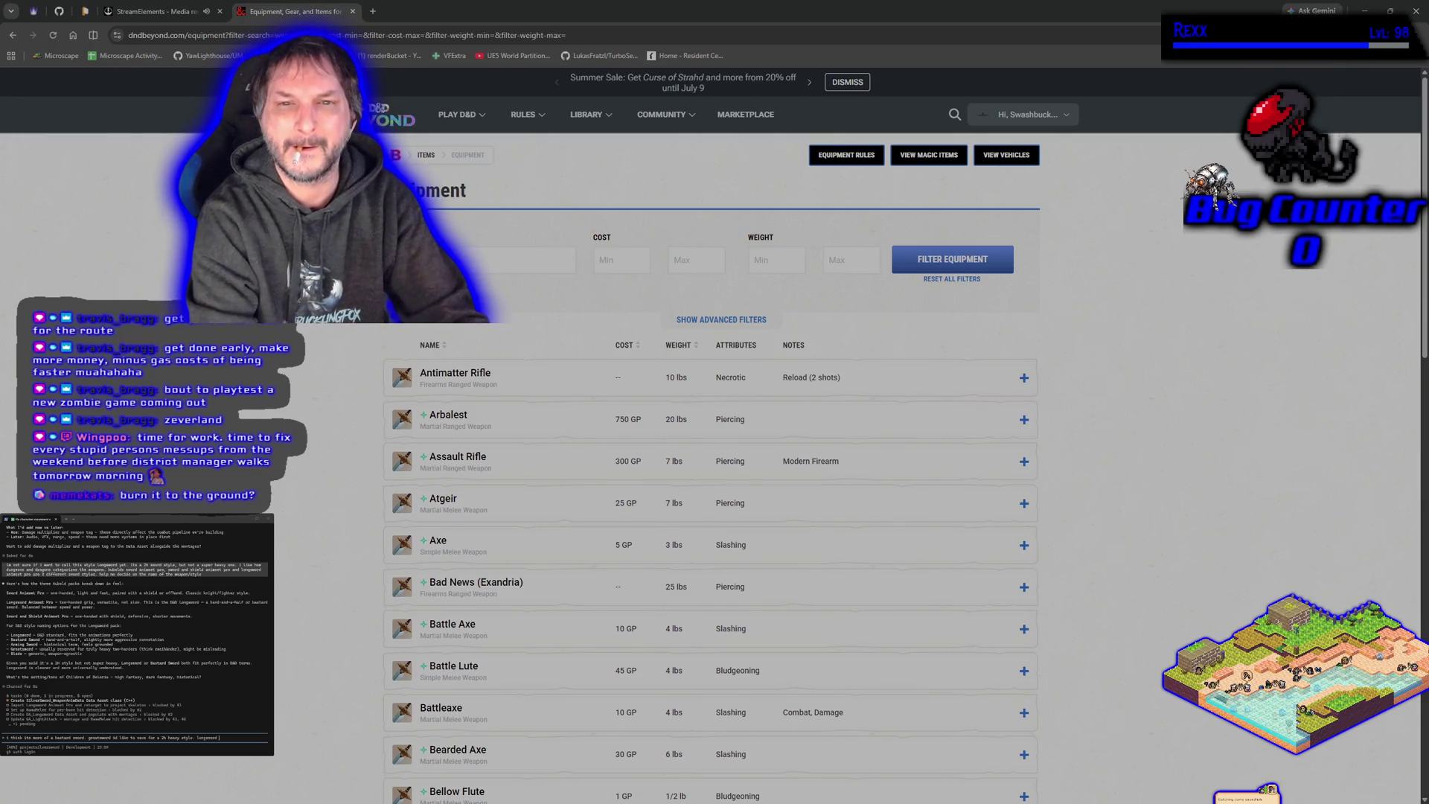
{"action": "key", "text": "Return"}
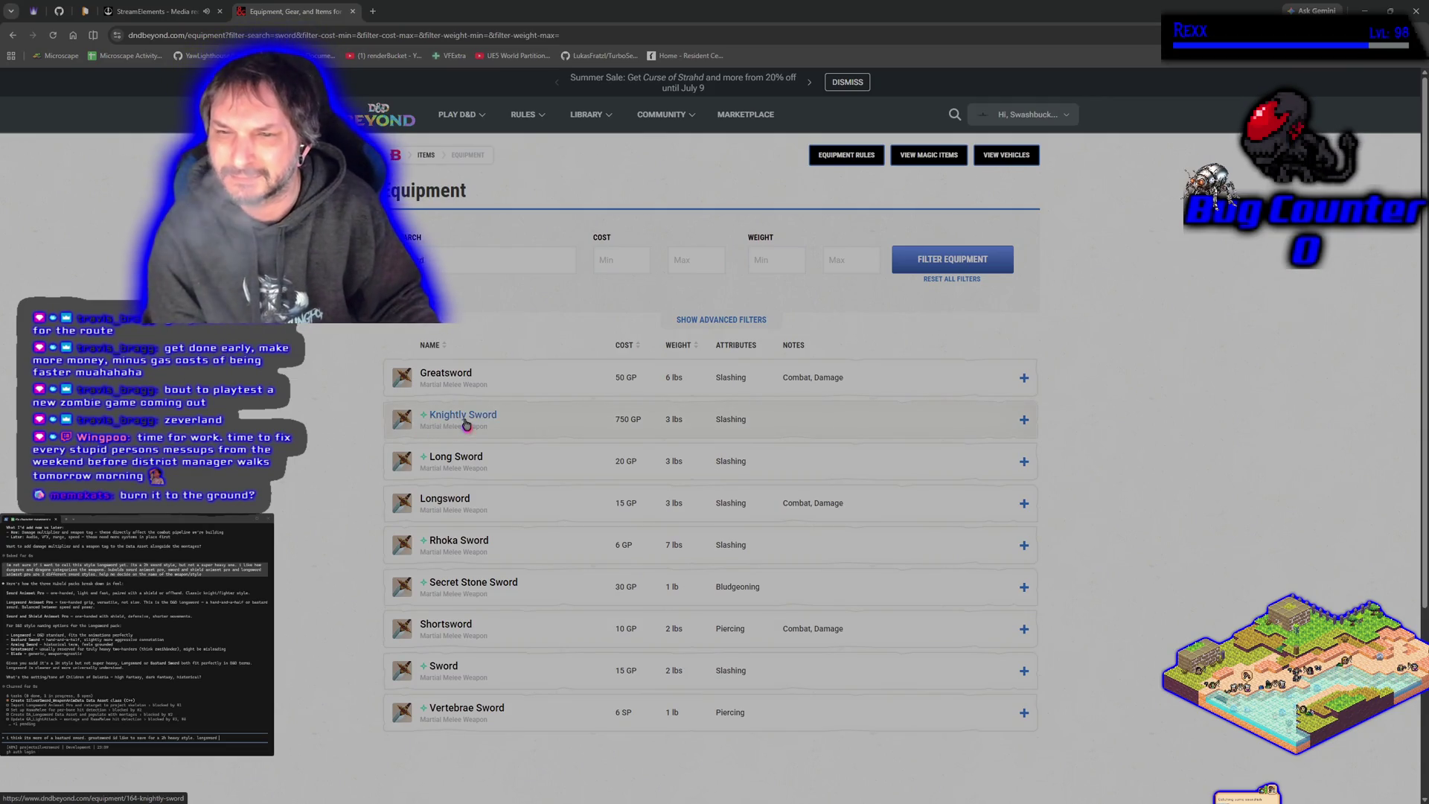
{"action": "left_click", "coordinate": [773, 425]}
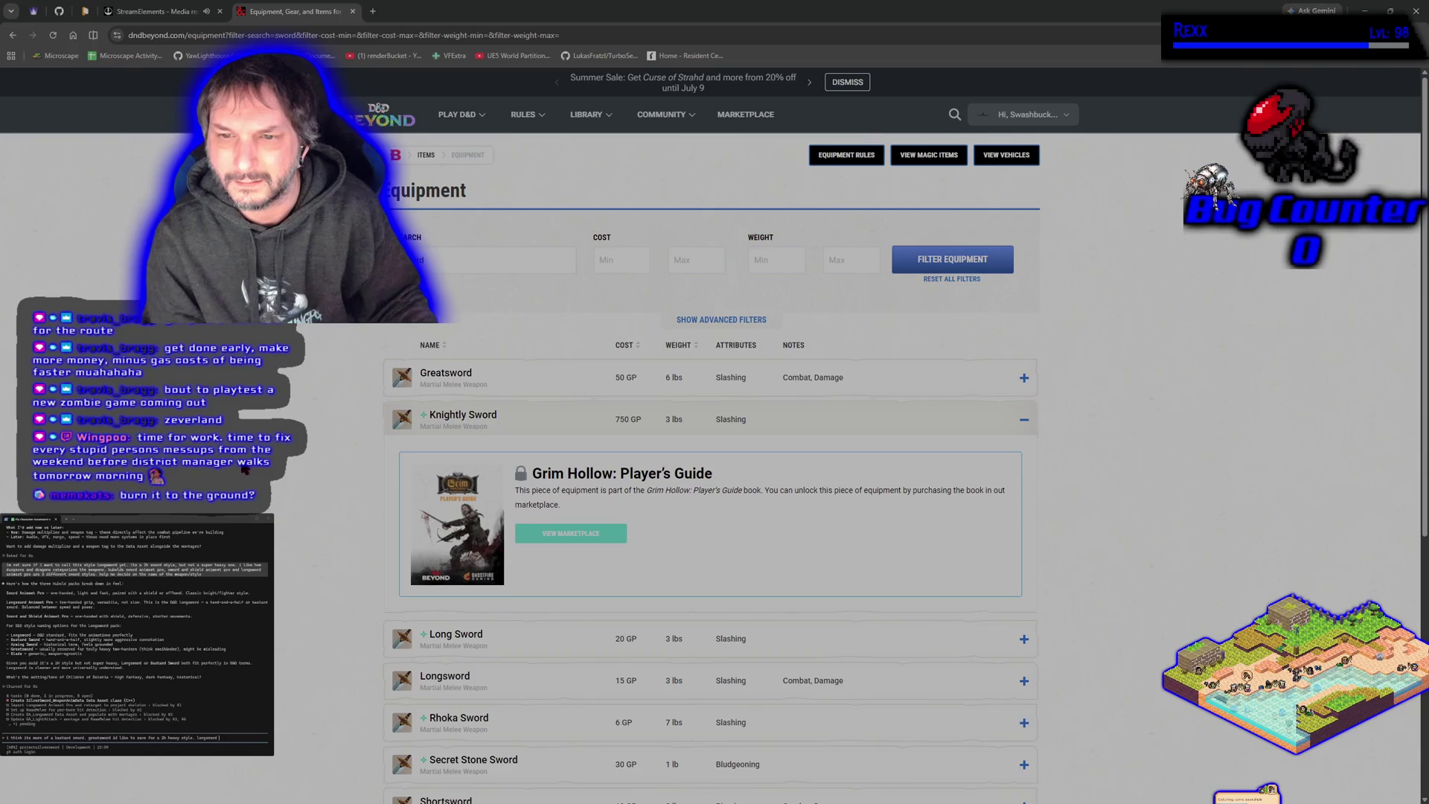
{"action": "left_click", "coordinate": [1026, 417]}
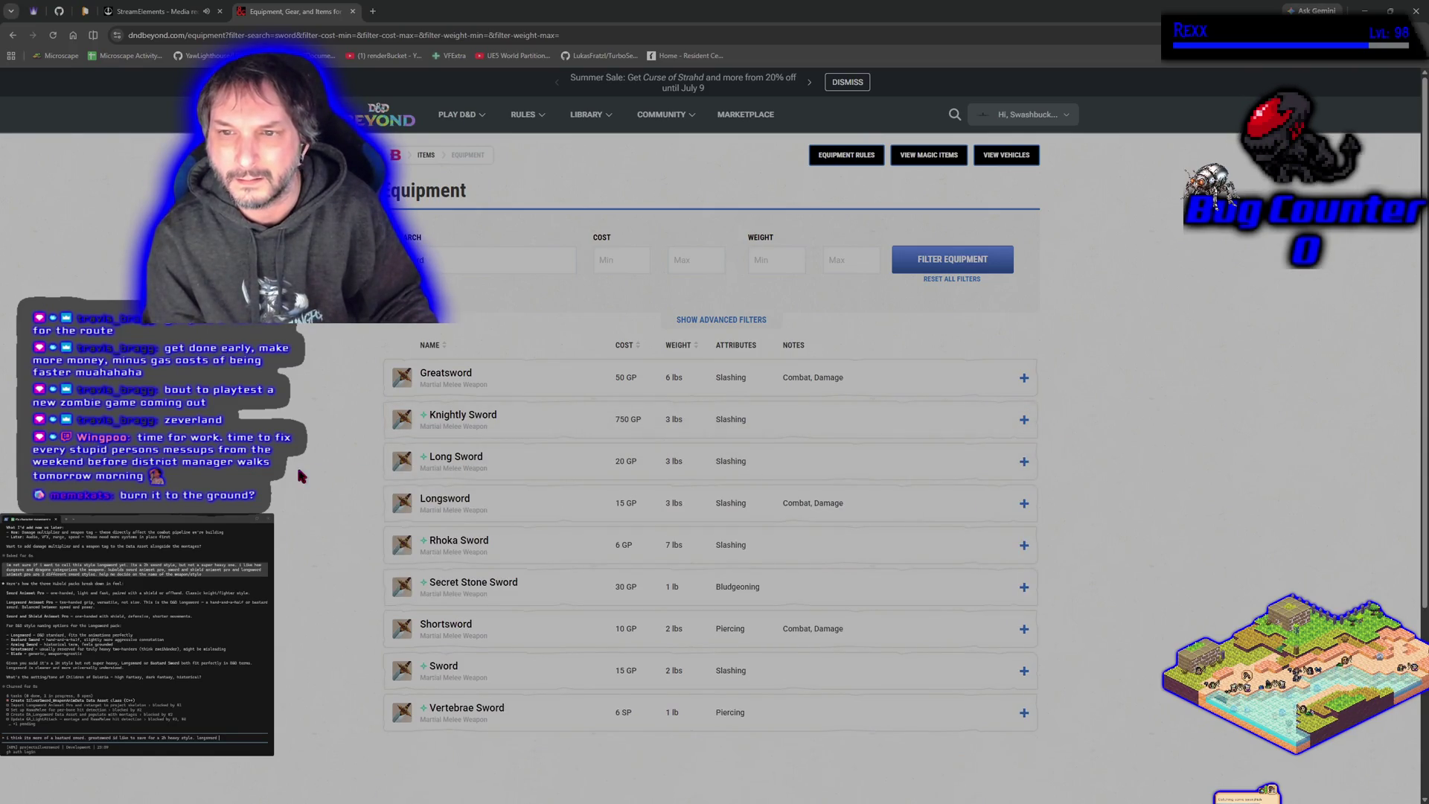
{"action": "left_click", "coordinate": [712, 319]}
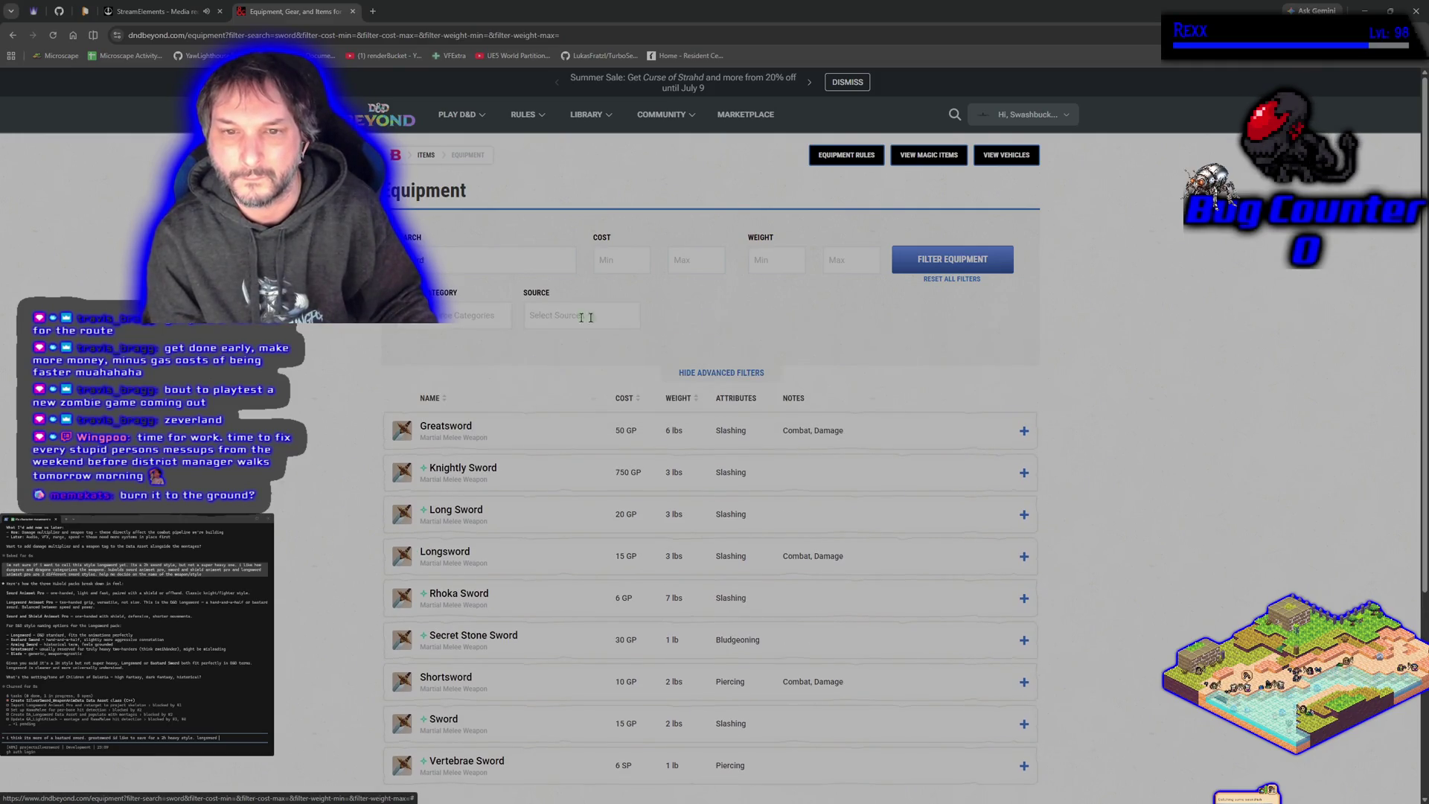
{"action": "left_click", "coordinate": [476, 316]}
{"action": "left_click", "coordinate": [478, 355]}
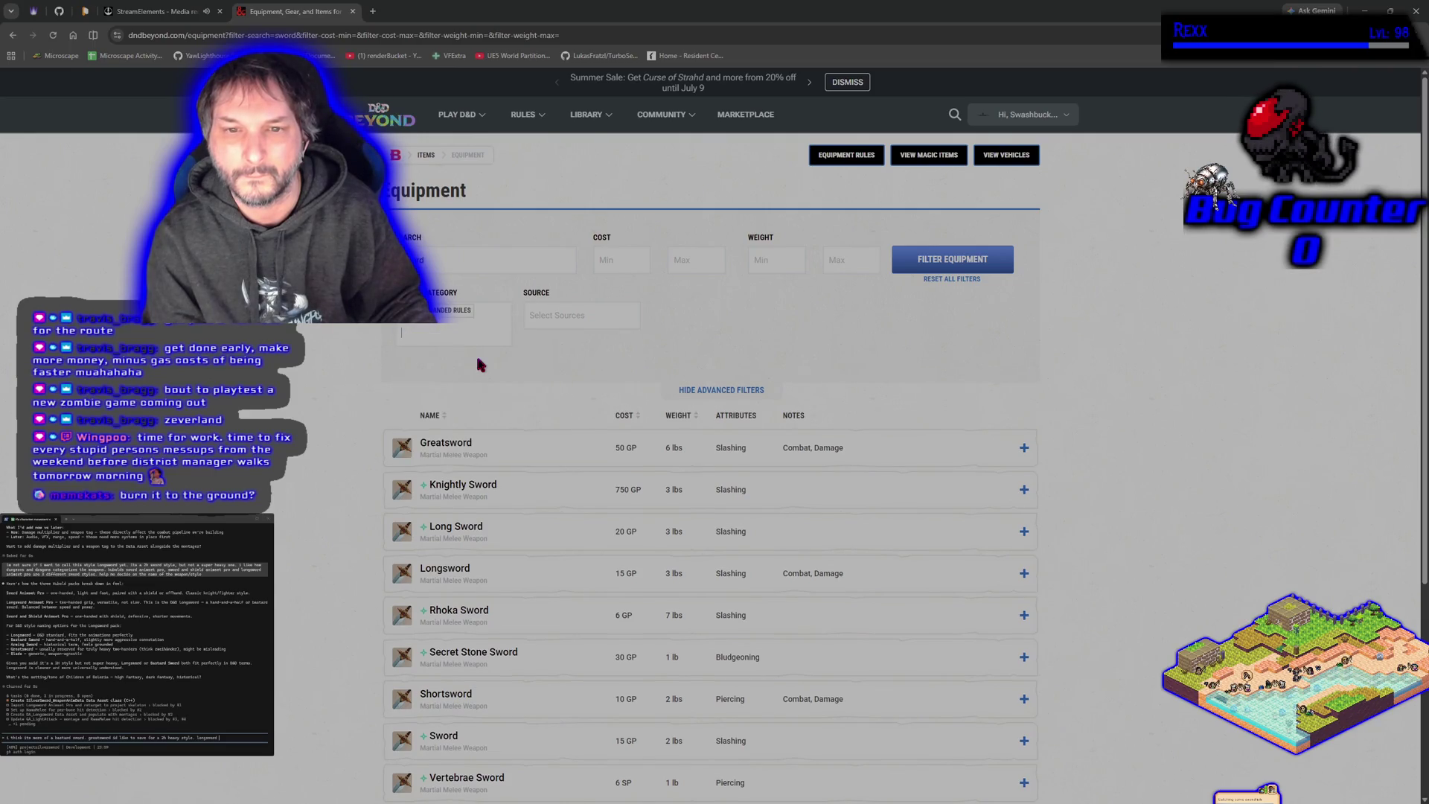
{"action": "left_click", "coordinate": [441, 337]}
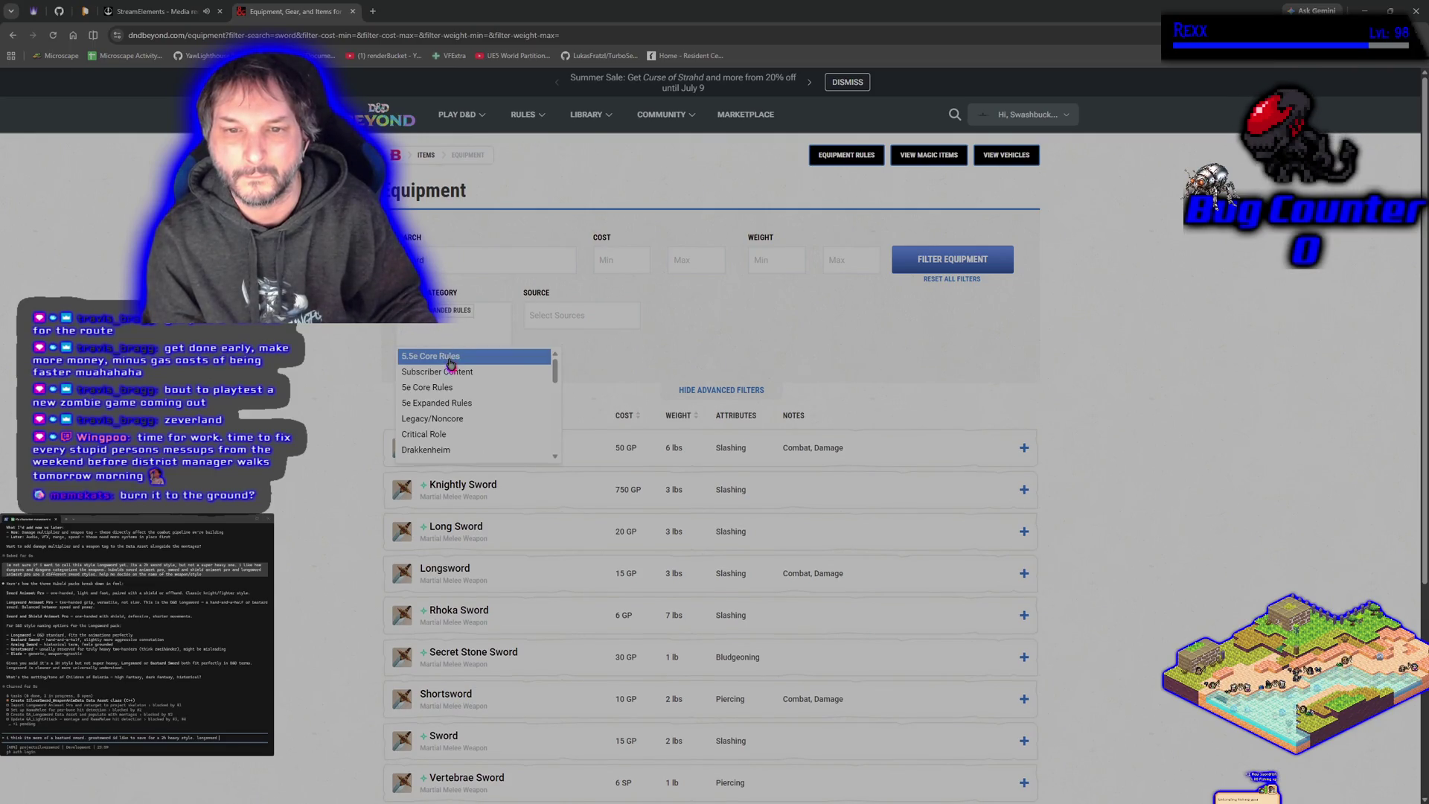
{"action": "left_click", "coordinate": [450, 357]}
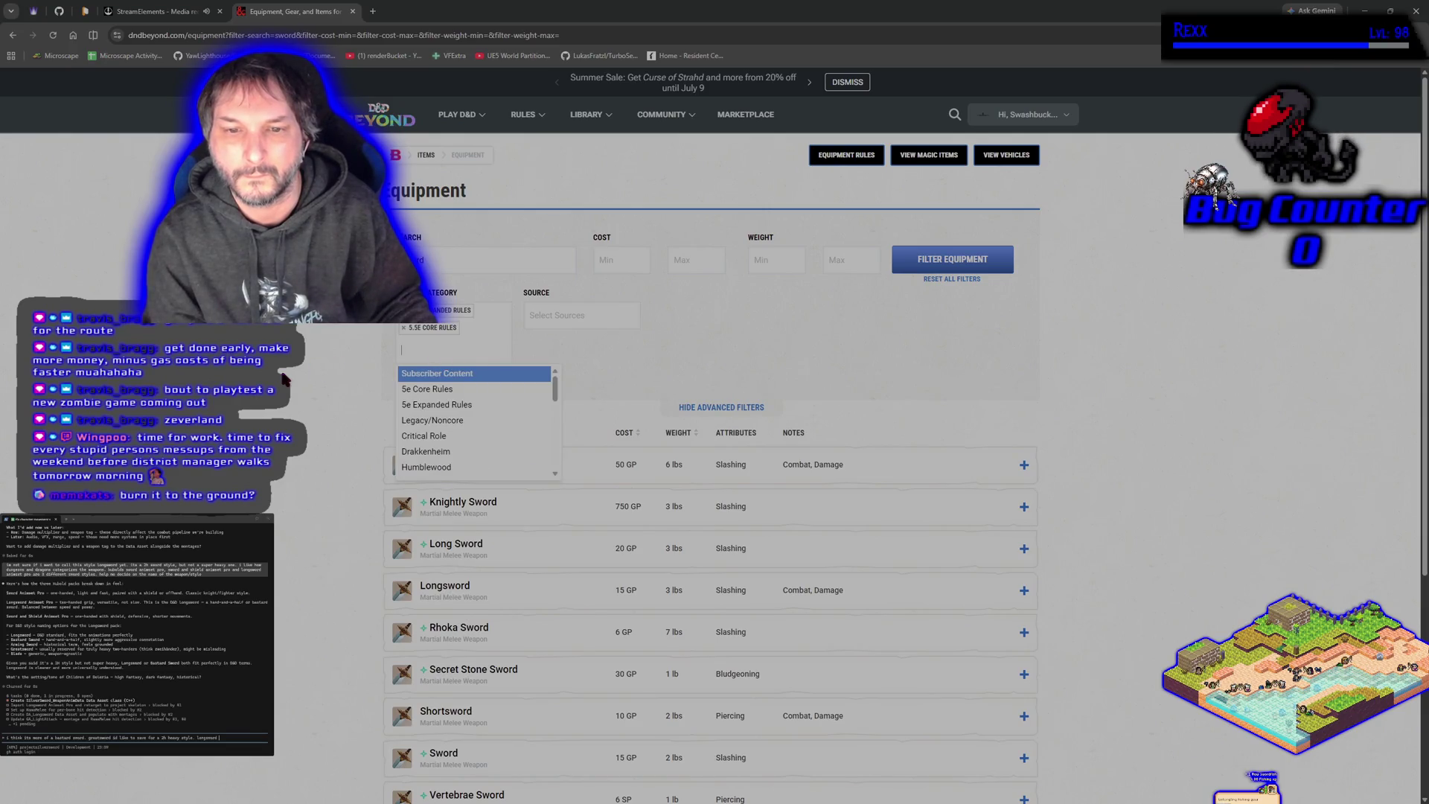
{"action": "left_click", "coordinate": [293, 390]}
{"action": "scroll", "coordinate": [293, 390], "scroll_direction": "down", "scroll_amount": 2}
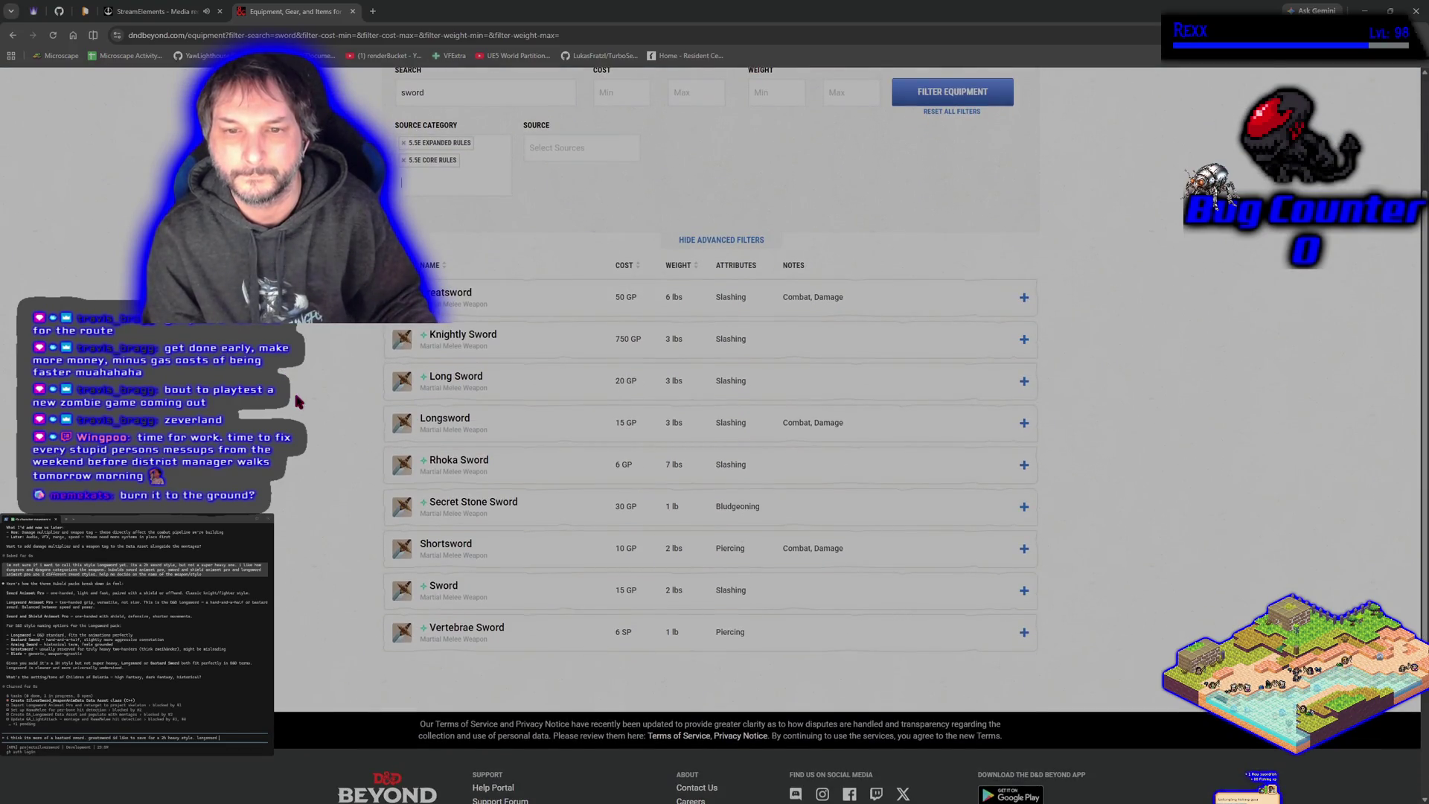
{"action": "left_click", "coordinate": [1024, 340]}
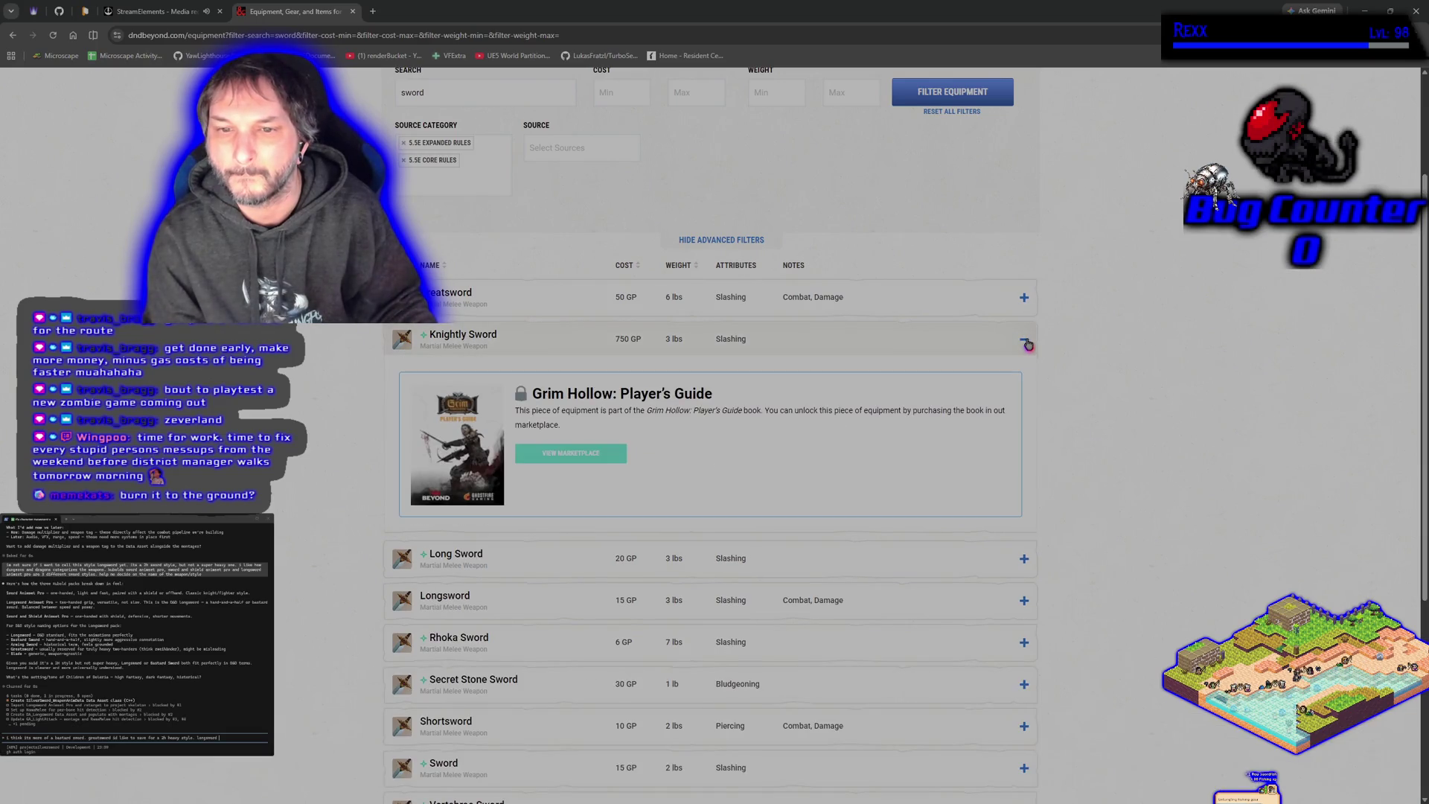
{"action": "left_click", "coordinate": [1025, 342]}
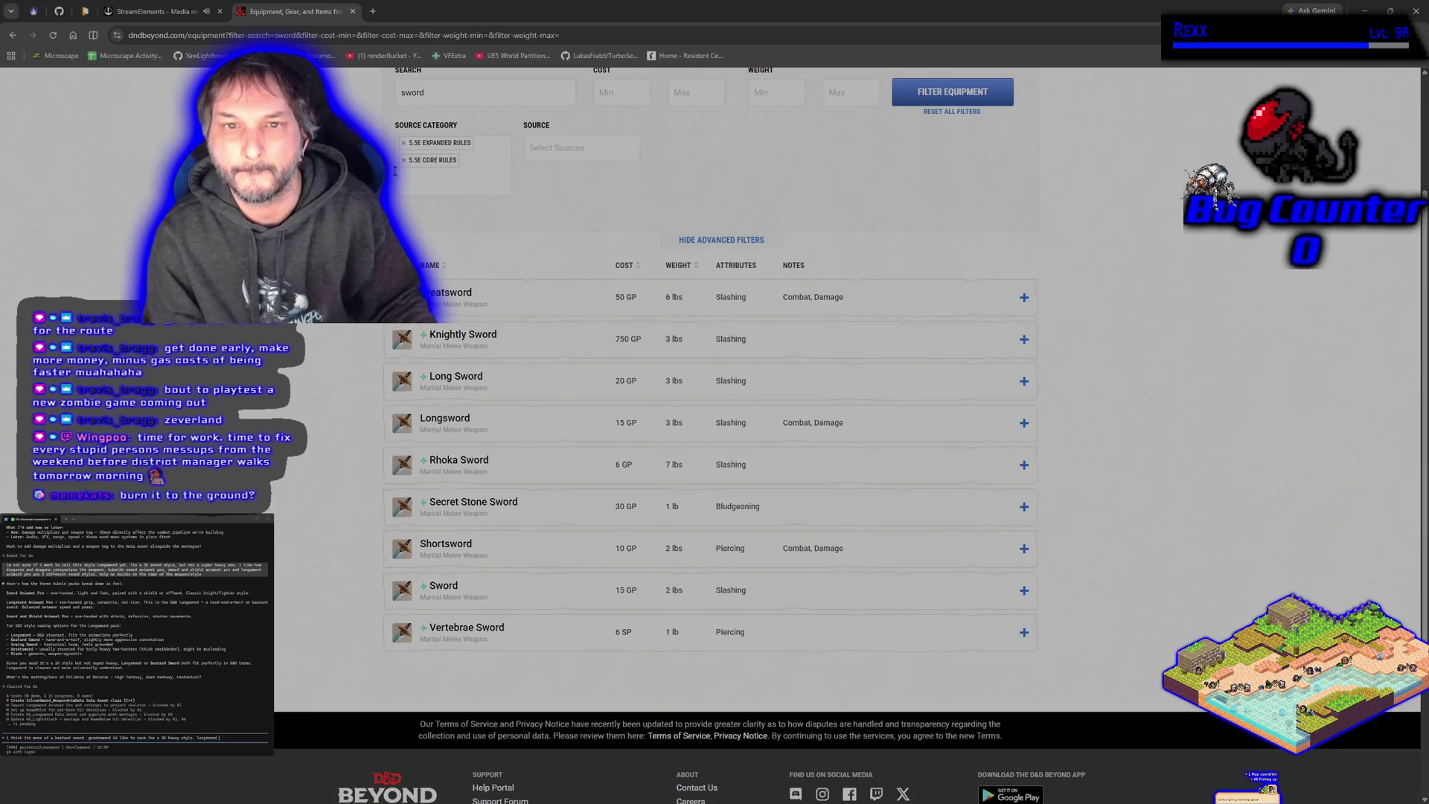
{"action": "left_click", "coordinate": [404, 143]}
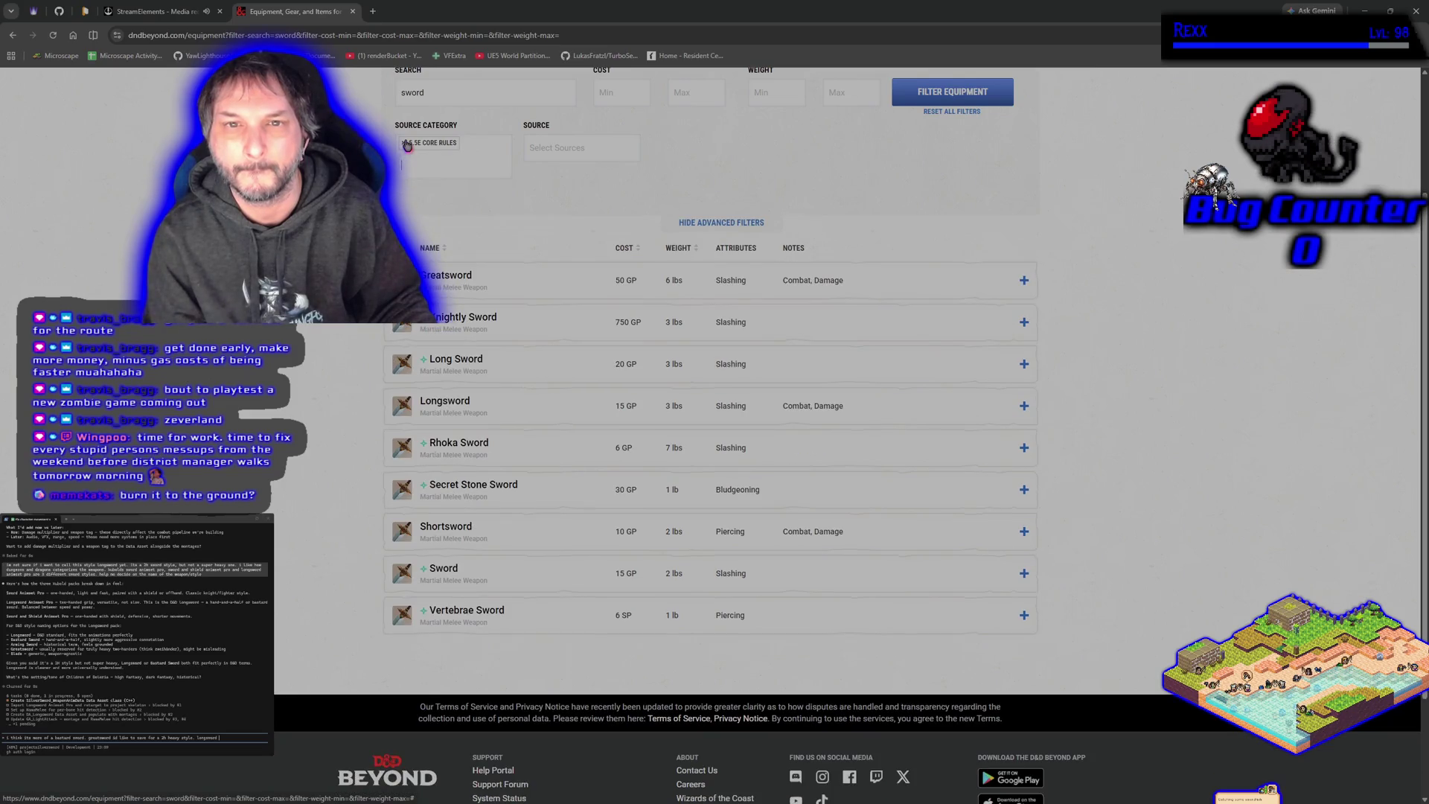
{"action": "left_click", "coordinate": [404, 143]}
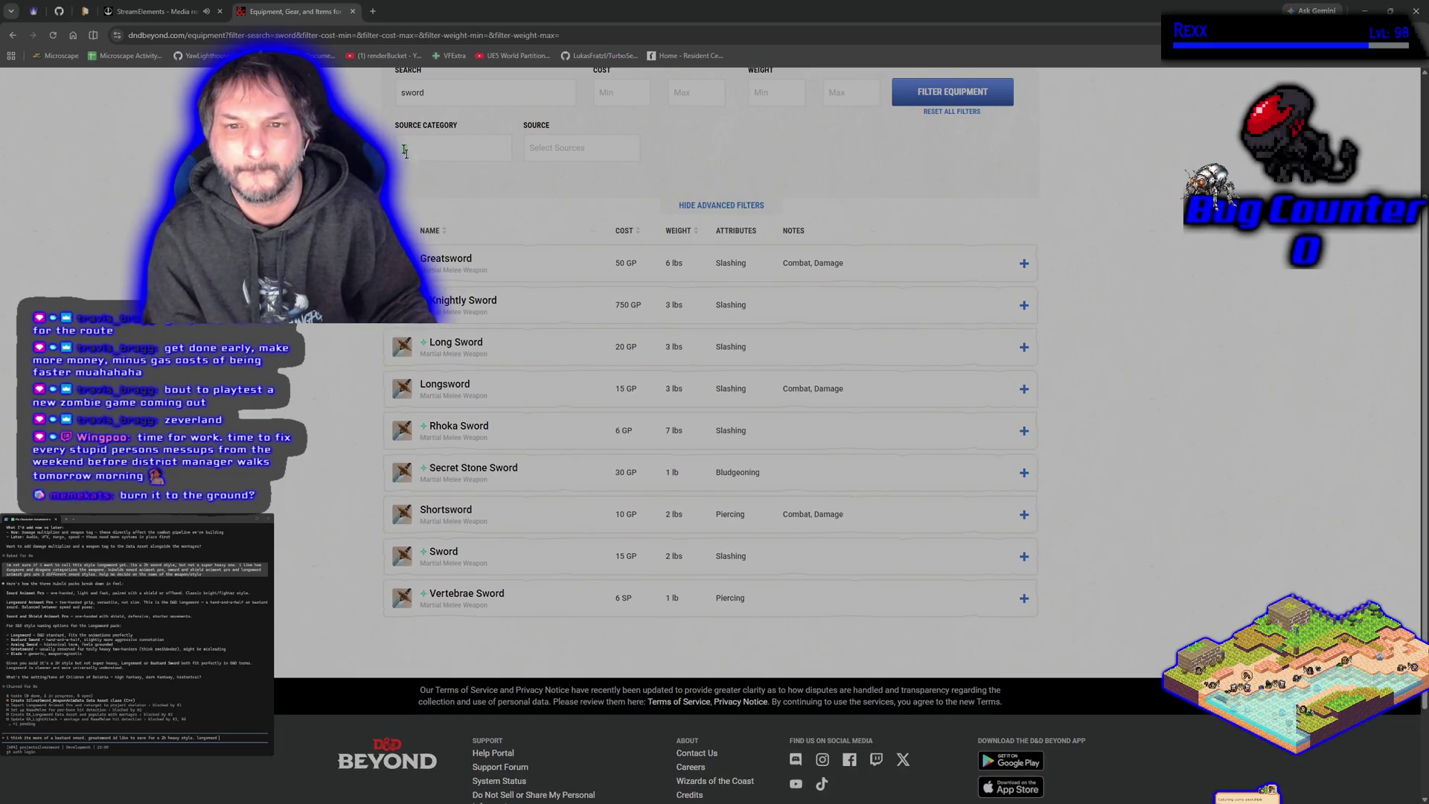
{"action": "scroll", "coordinate": [322, 367], "scroll_direction": "up", "scroll_amount": 1}
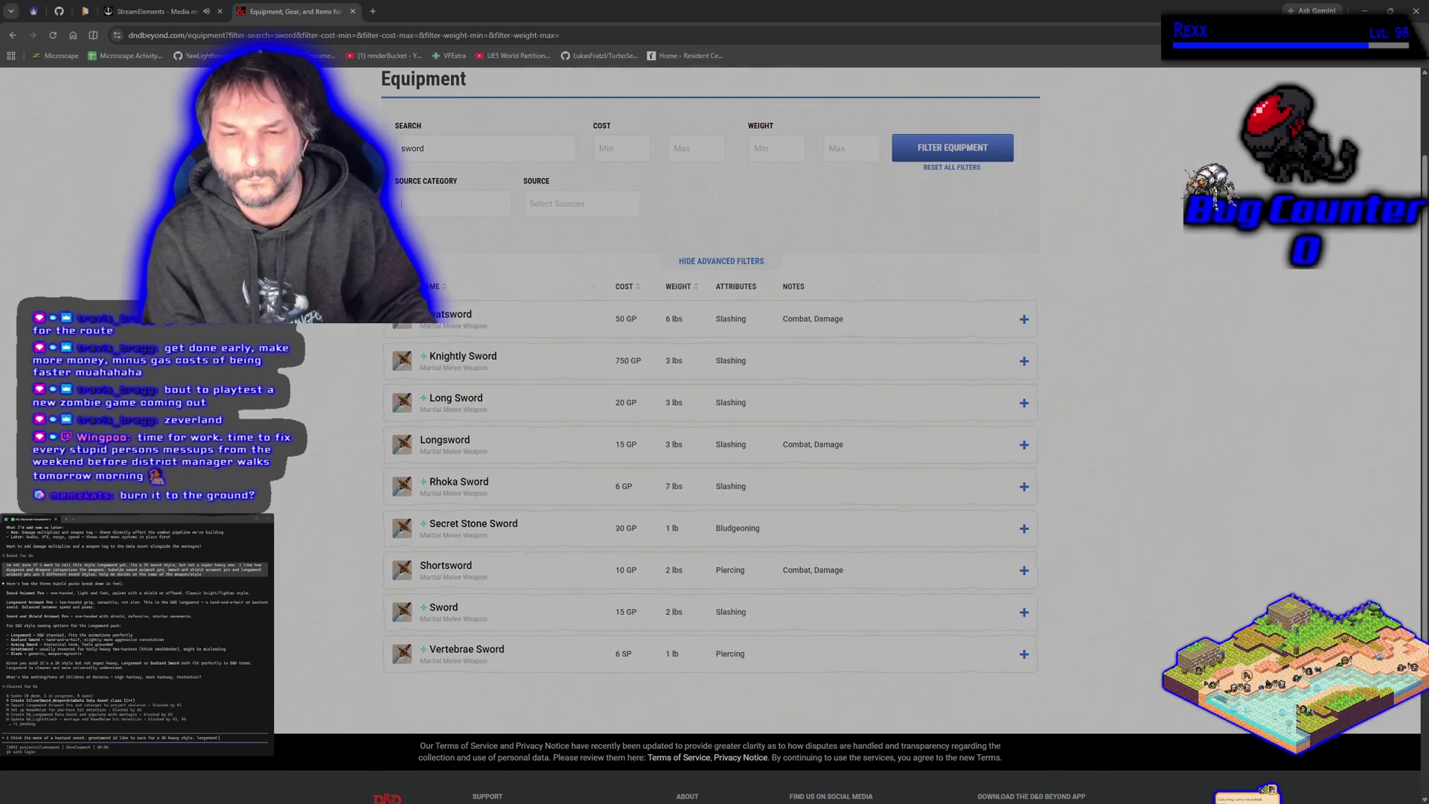
{"action": "left_click", "coordinate": [702, 261]}
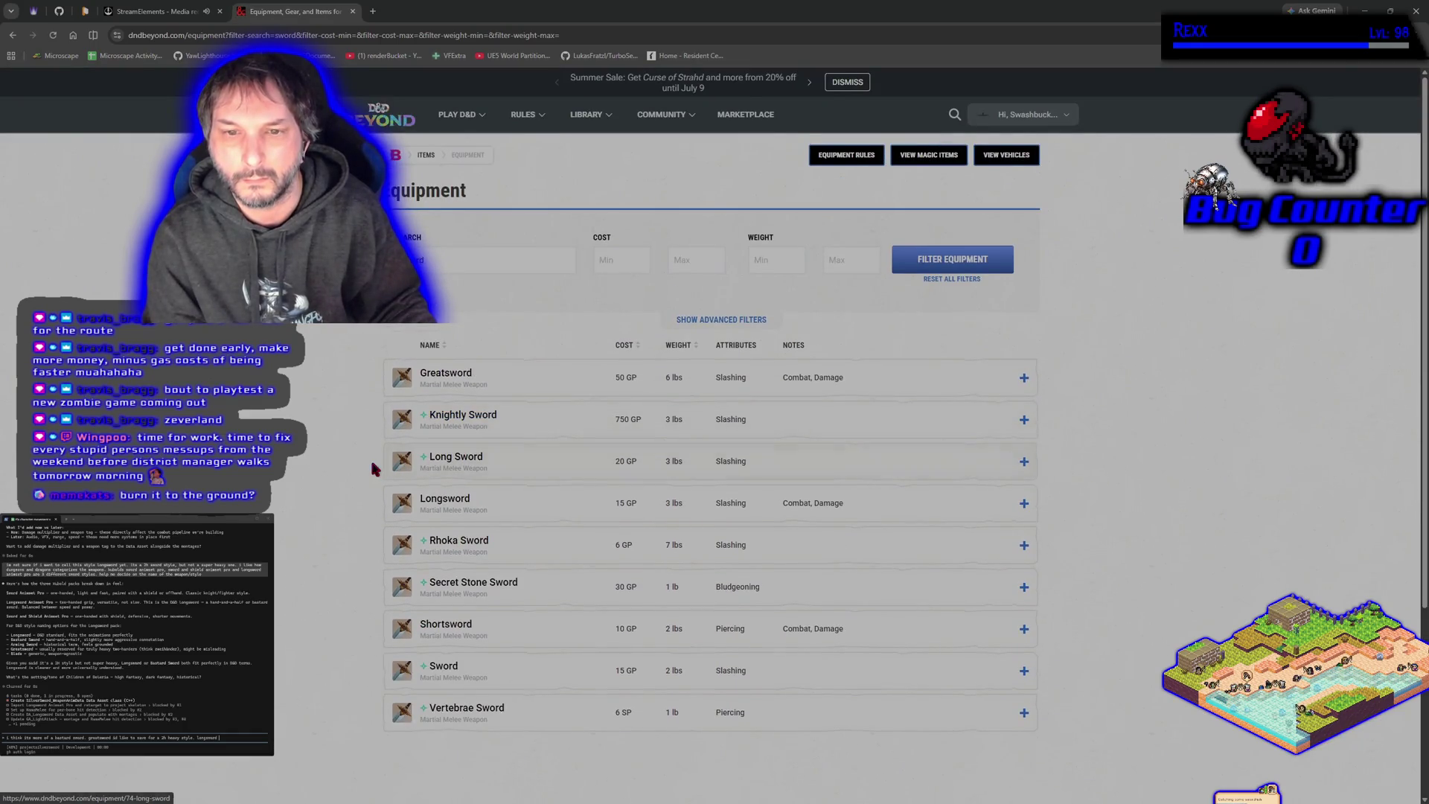
Step: Expand the Longsword entry and retype 'high fantasy but grounded, not super colorful' in the assistant draft
{"action": "scroll", "coordinate": [477, 328], "scroll_direction": "down", "scroll_amount": 3}
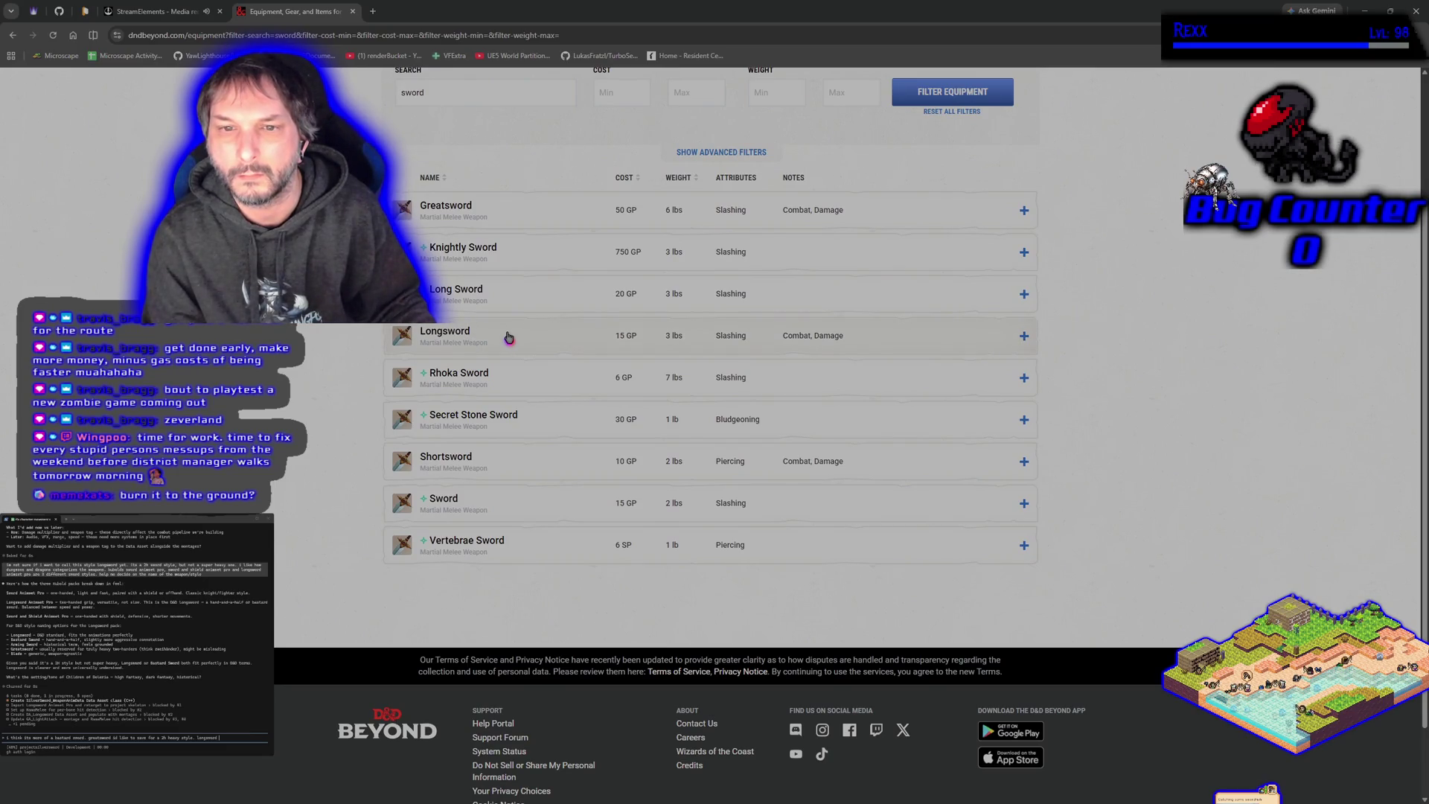
{"action": "left_click", "coordinate": [510, 338]}
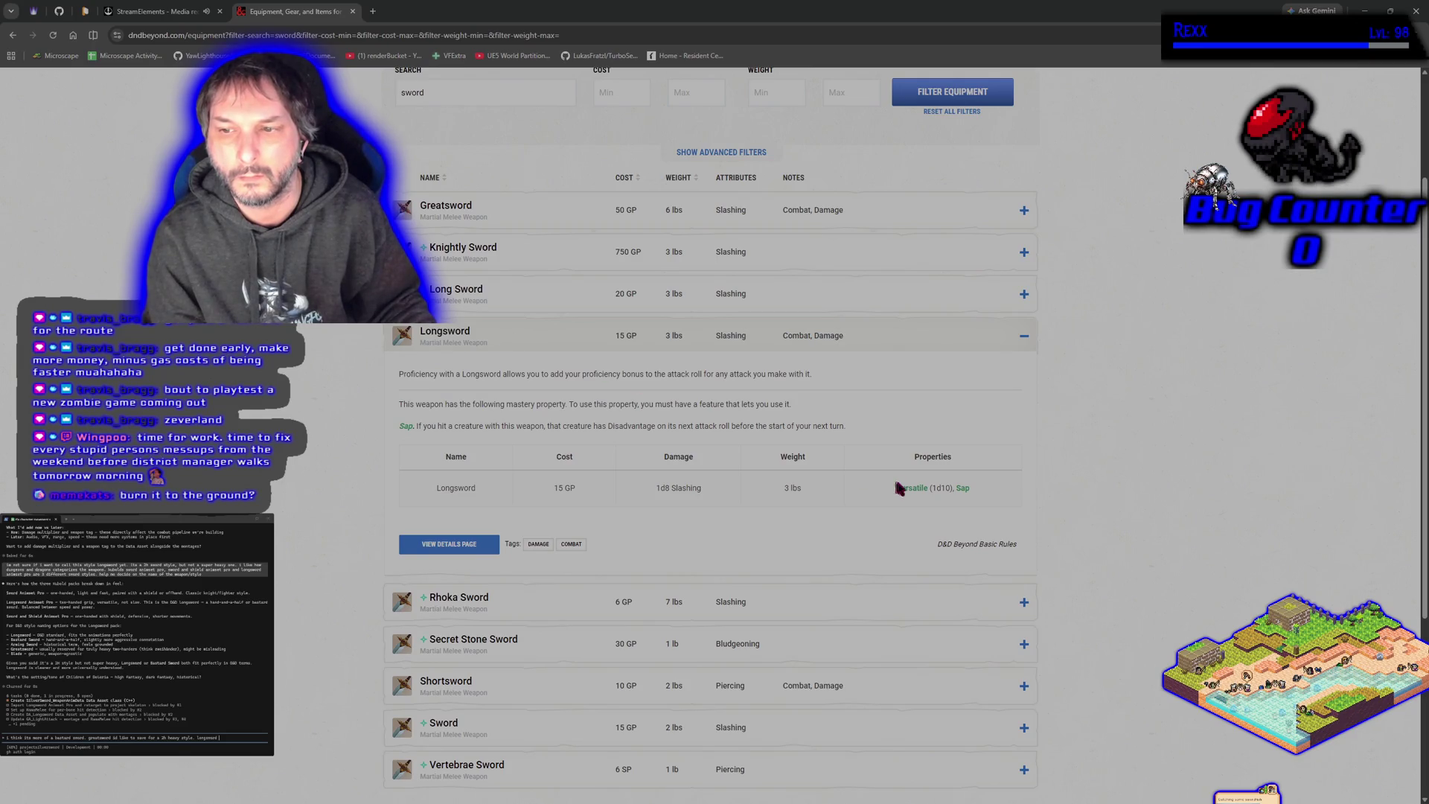
{"action": "mouse_move", "coordinate": [904, 488]}
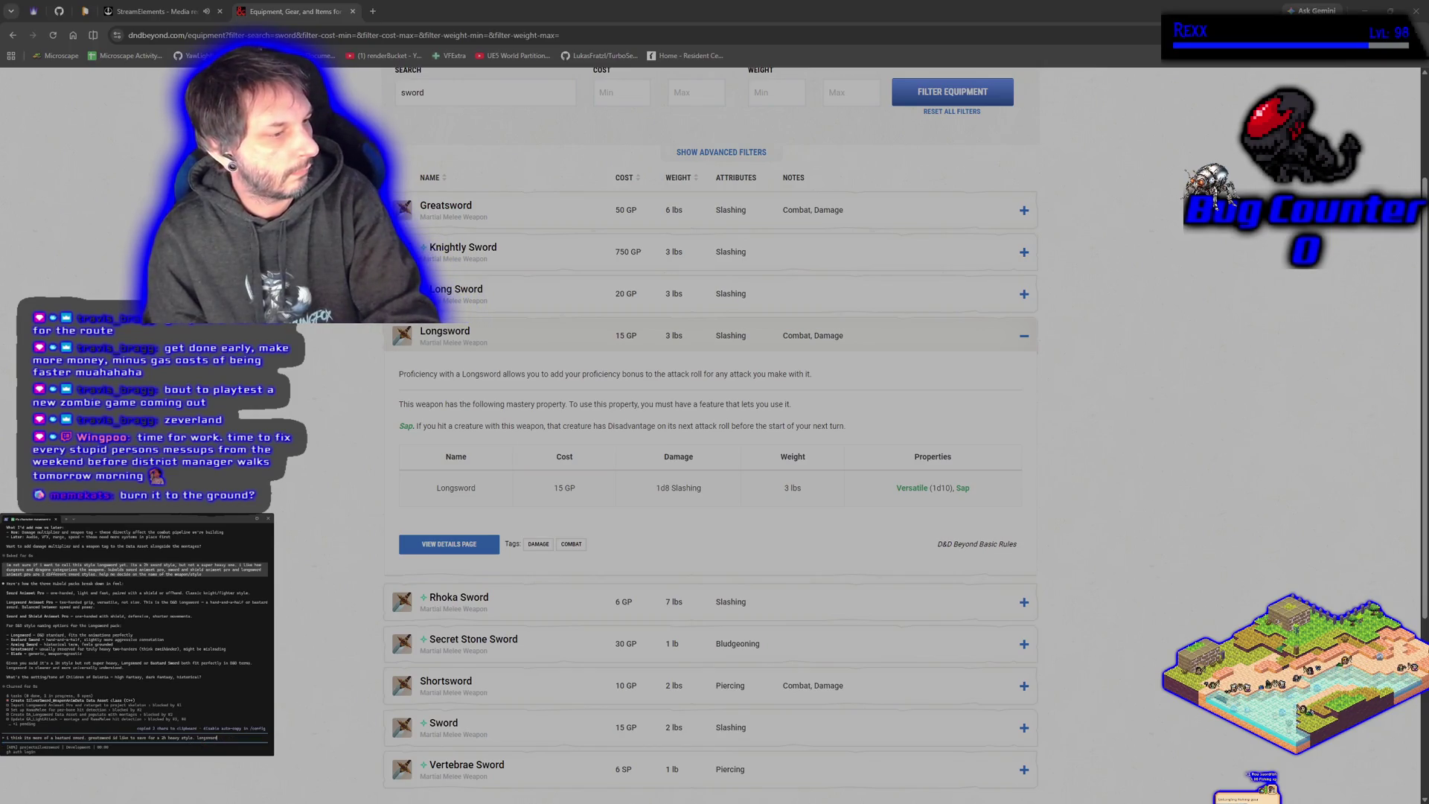
{"action": "key", "text": "BackSpace"}
{"action": "key", "text": "BackSpace"}
{"action": "key", "text": "BackSpace"}
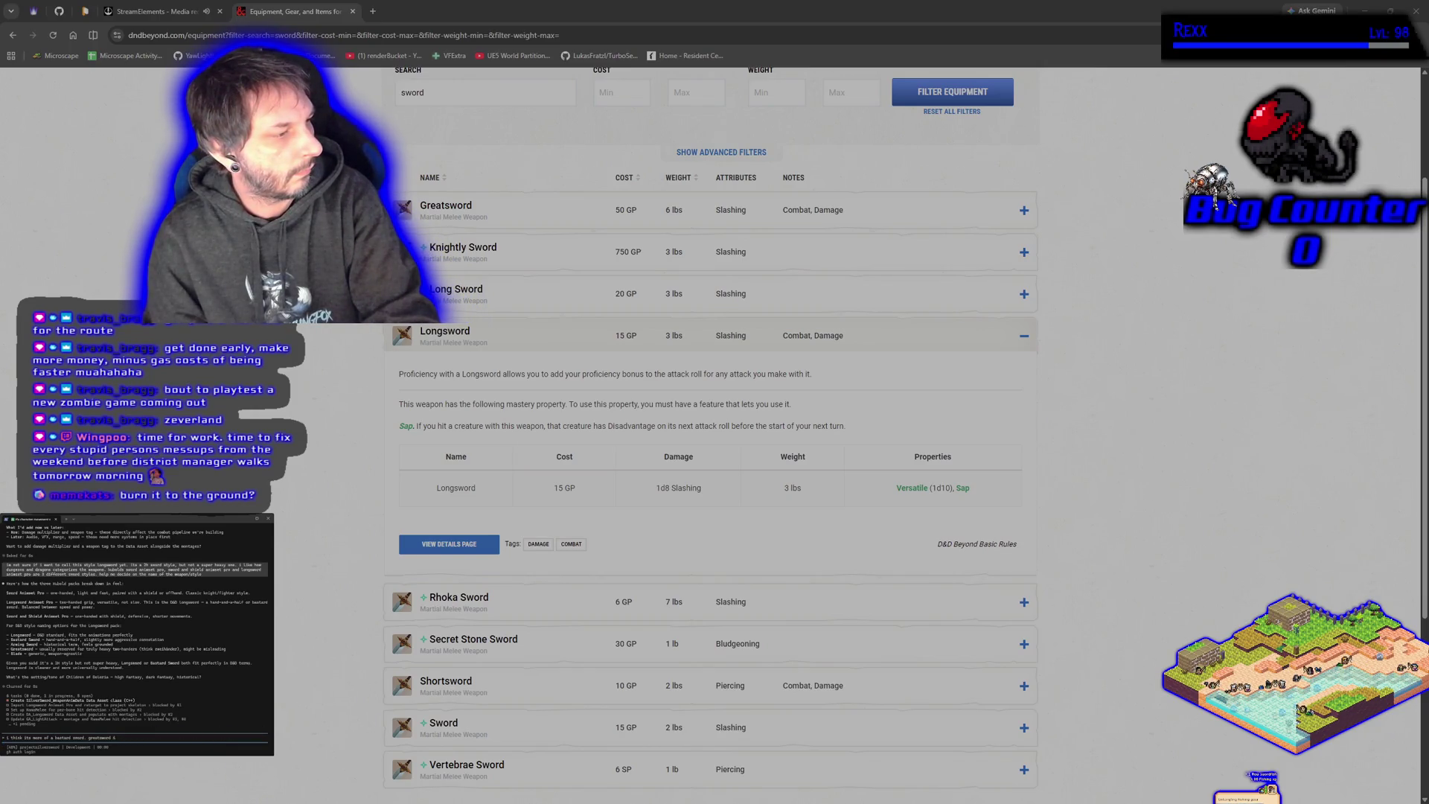
{"action": "type", "text": "high fantasy but grounded, not super colorful"}
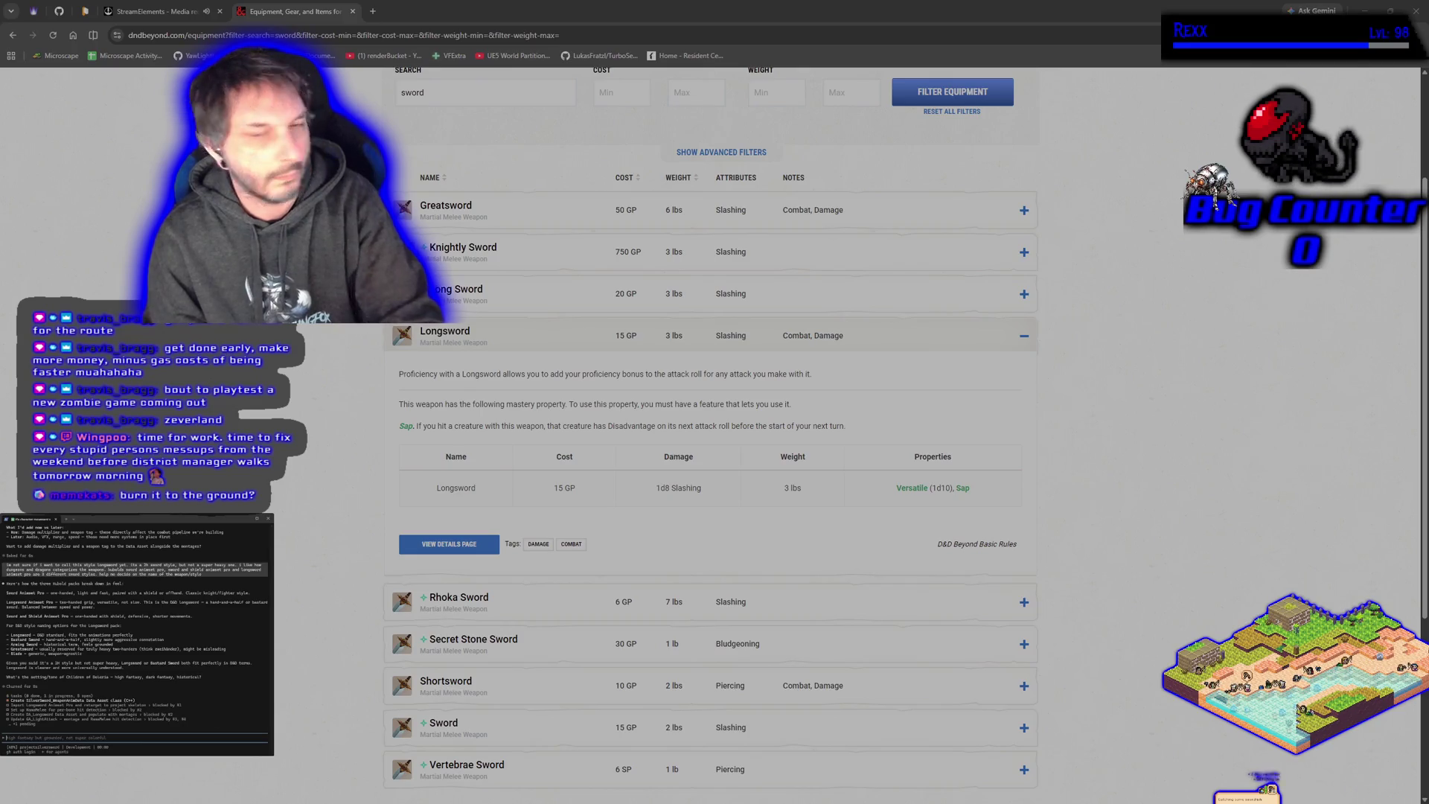
Step: Expand and collapse the Shortsword and Sword entries to compare them with the Longsword
{"action": "scroll", "coordinate": [521, 521], "scroll_direction": "down", "scroll_amount": 3}
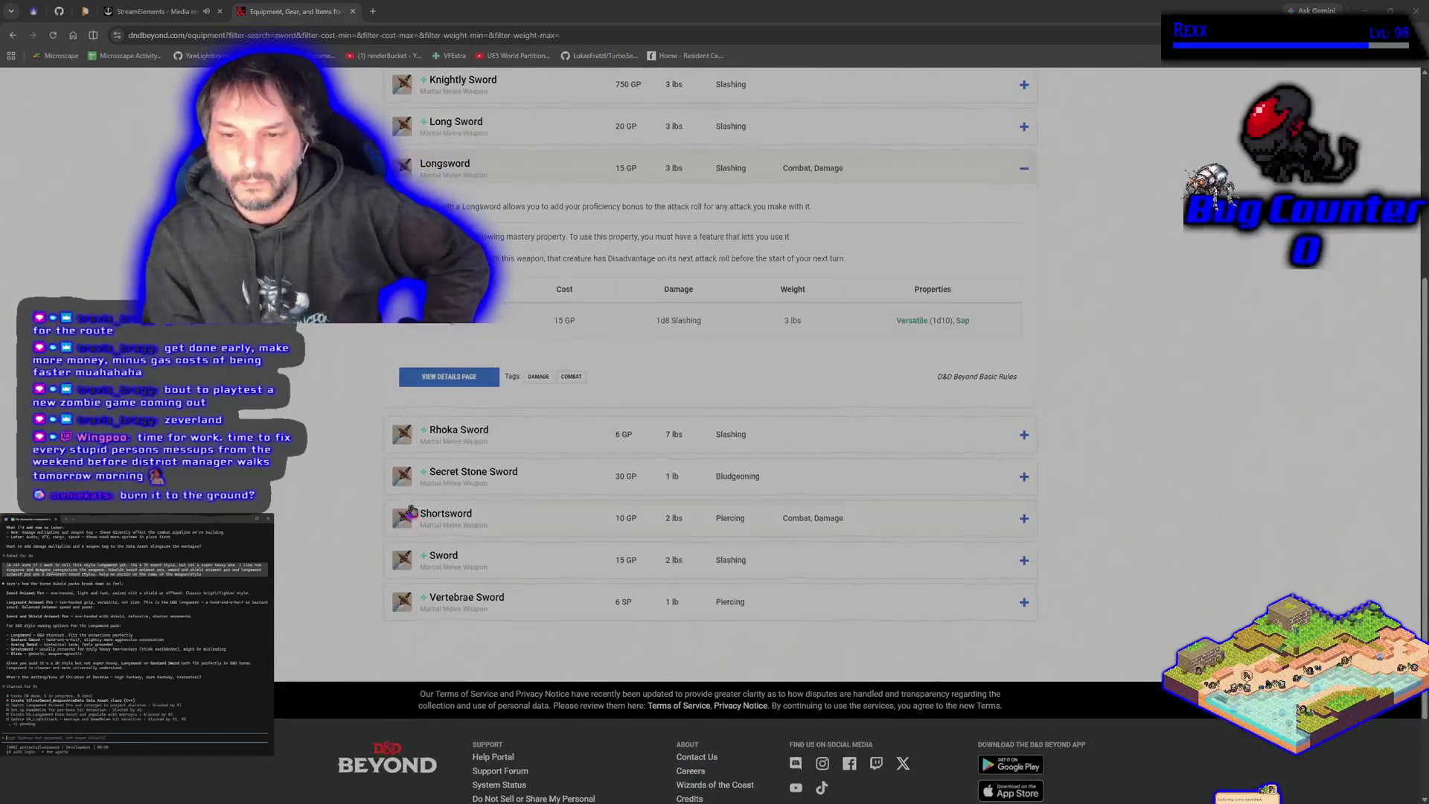
{"action": "left_click", "coordinate": [523, 518]}
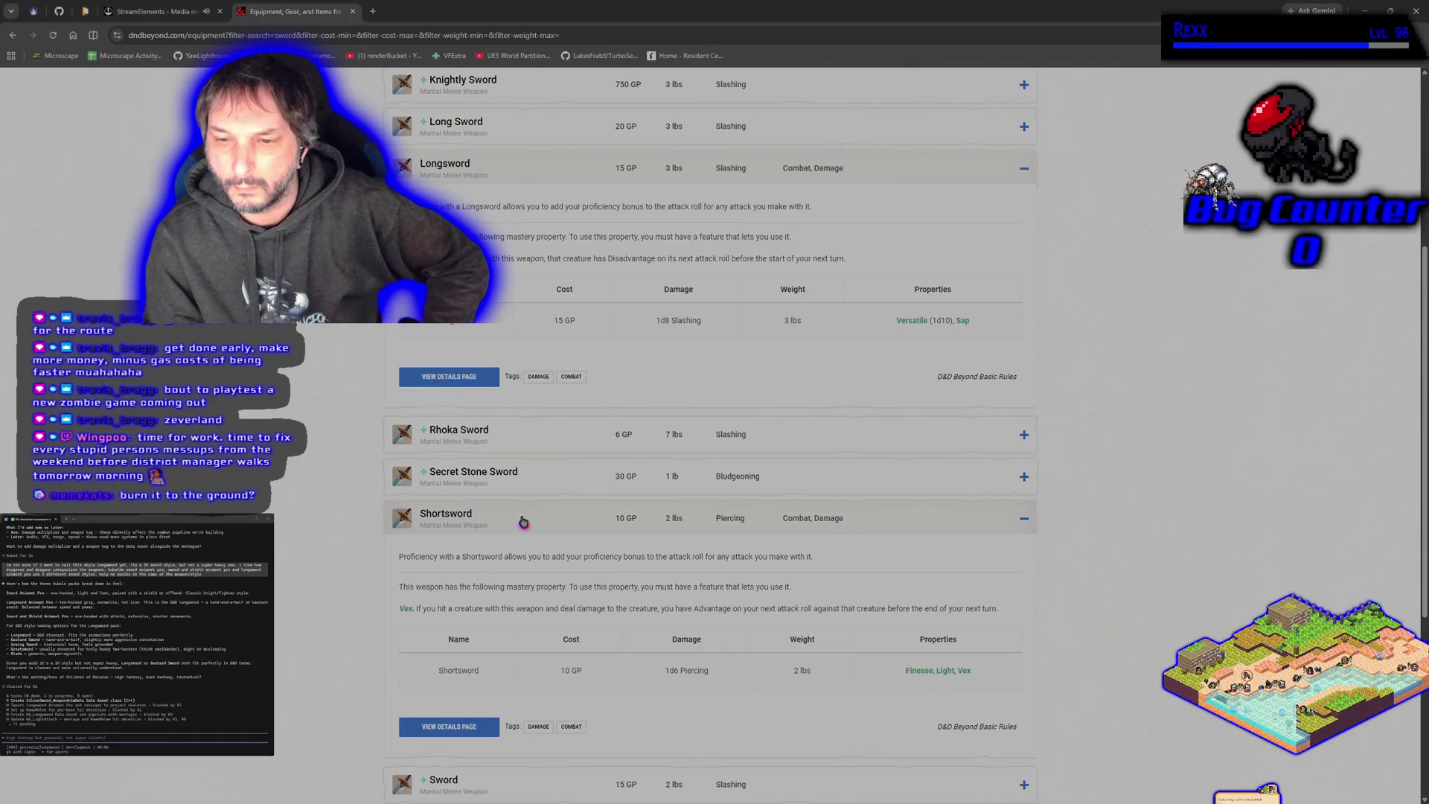
{"action": "left_click", "coordinate": [524, 519]}
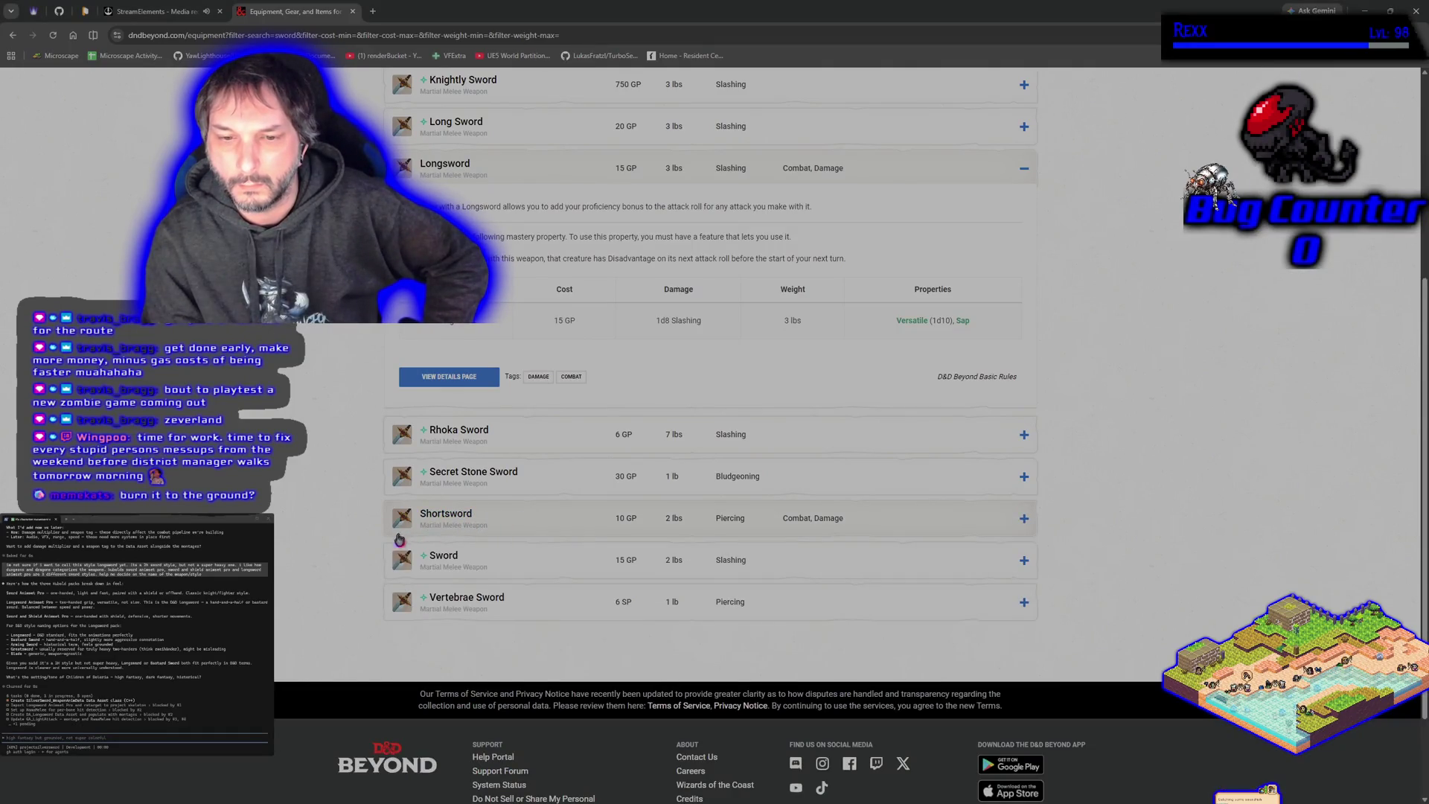
{"action": "left_click", "coordinate": [505, 567]}
{"action": "left_click", "coordinate": [505, 567]}
{"action": "scroll", "coordinate": [369, 541], "scroll_direction": "up", "scroll_amount": 6}
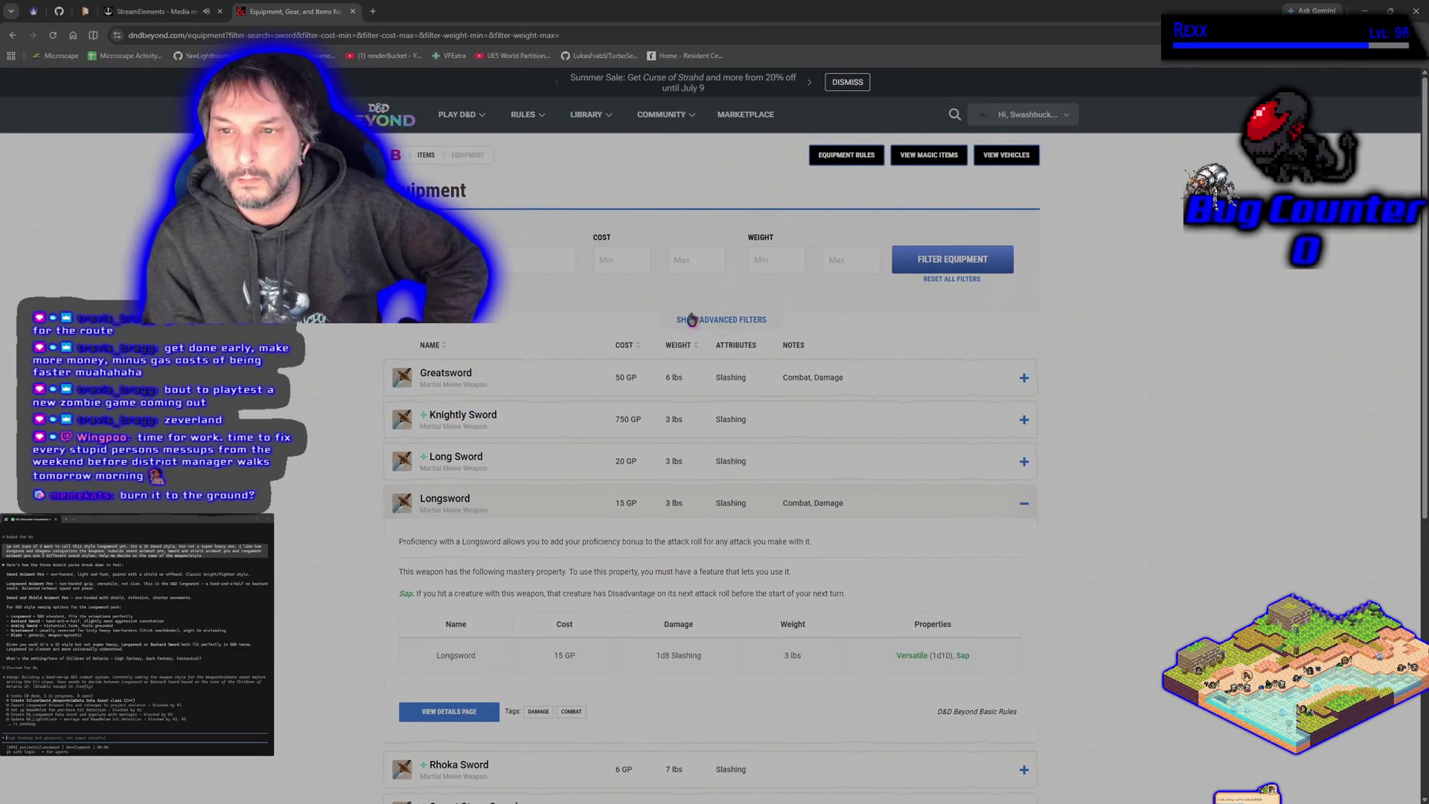
Step: Filter the D&D Beyond equipment list to the 5.5e Core Rules and 5.5e Expanded Rules source categories
{"action": "left_click", "coordinate": [698, 318]}
{"action": "left_click", "coordinate": [401, 314]}
{"action": "left_click", "coordinate": [441, 339]}
{"action": "left_click", "coordinate": [442, 342]}
{"action": "left_click", "coordinate": [442, 357]}
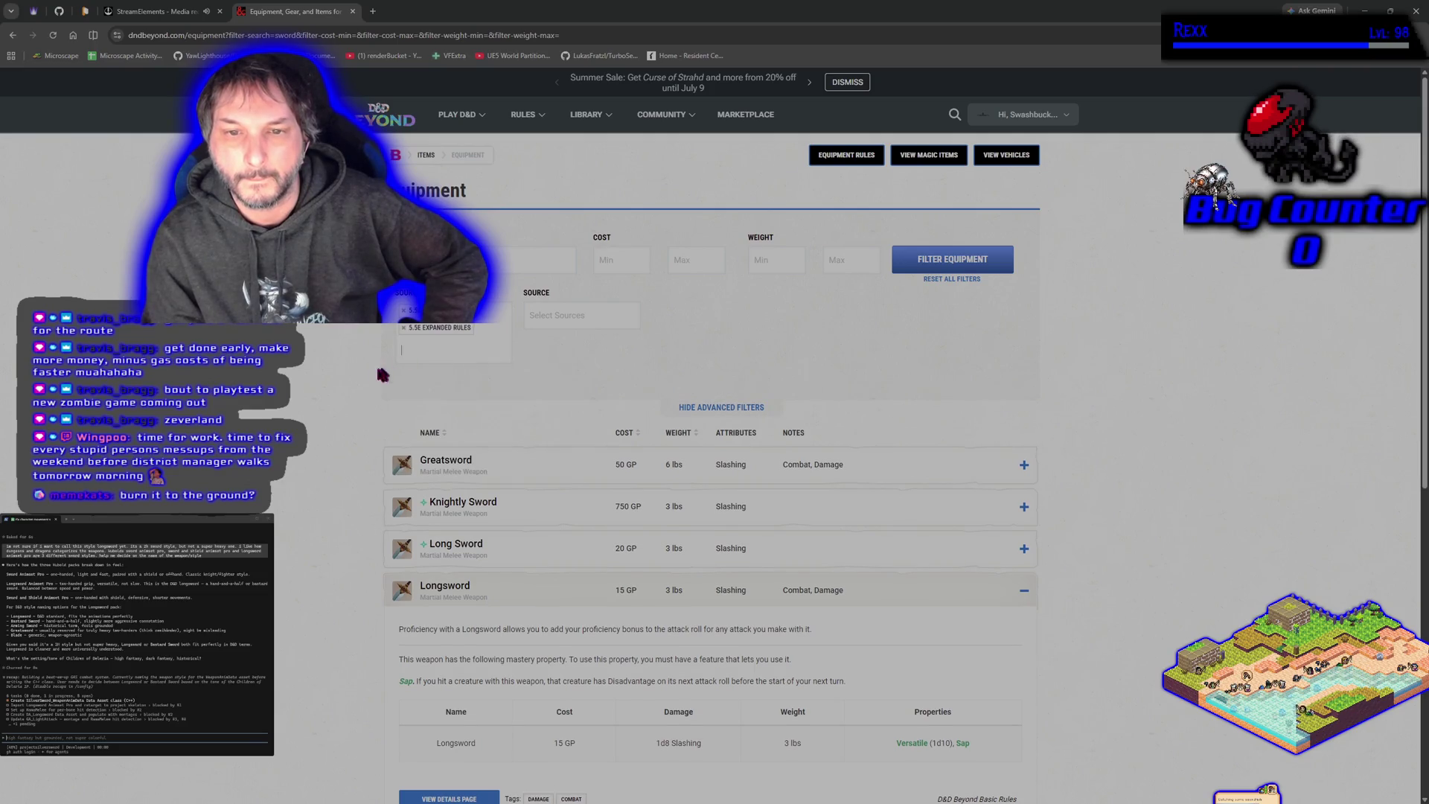
{"action": "scroll", "coordinate": [342, 375], "scroll_direction": "down", "scroll_amount": 3}
{"action": "scroll", "coordinate": [344, 400], "scroll_direction": "up", "scroll_amount": 3}
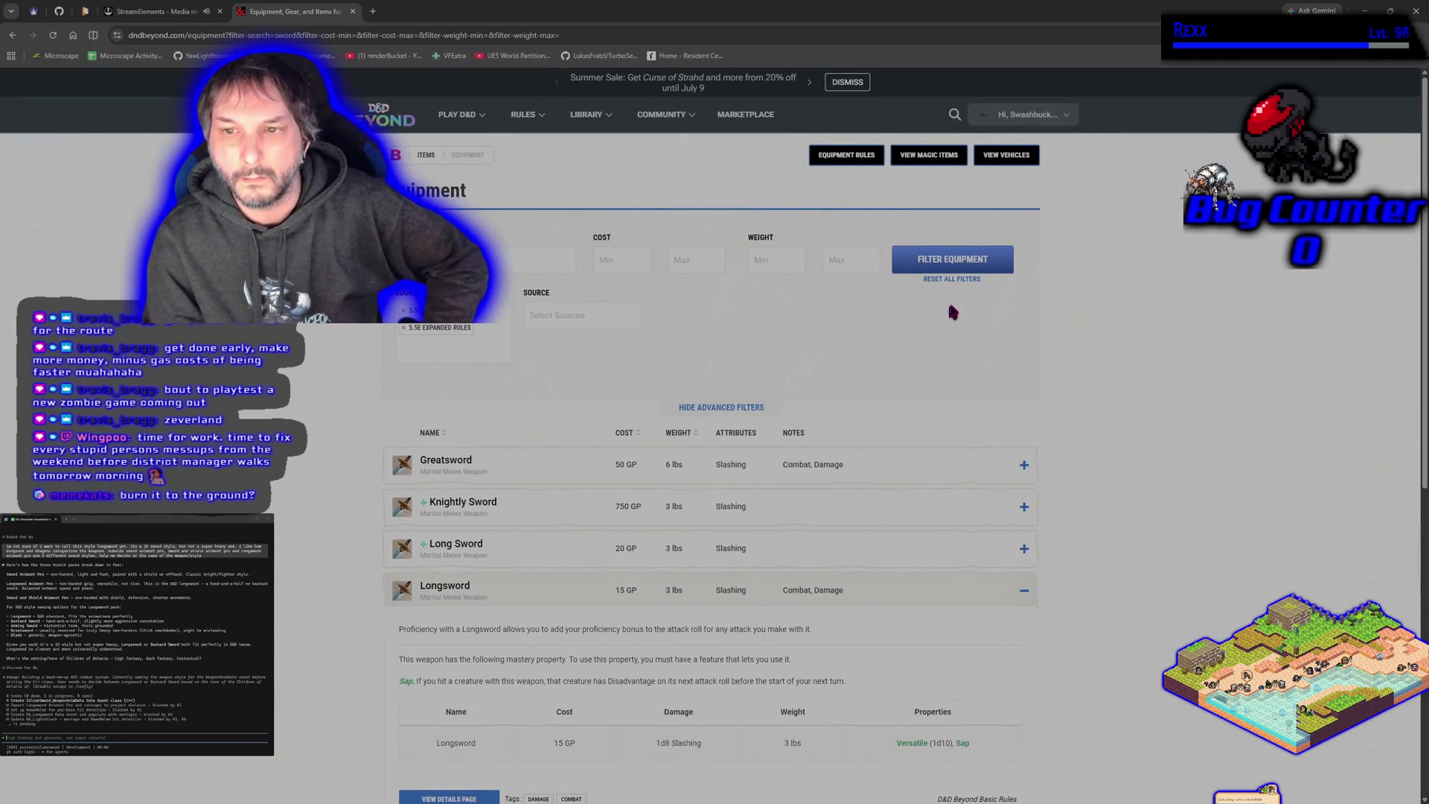
{"action": "left_click", "coordinate": [946, 258]}
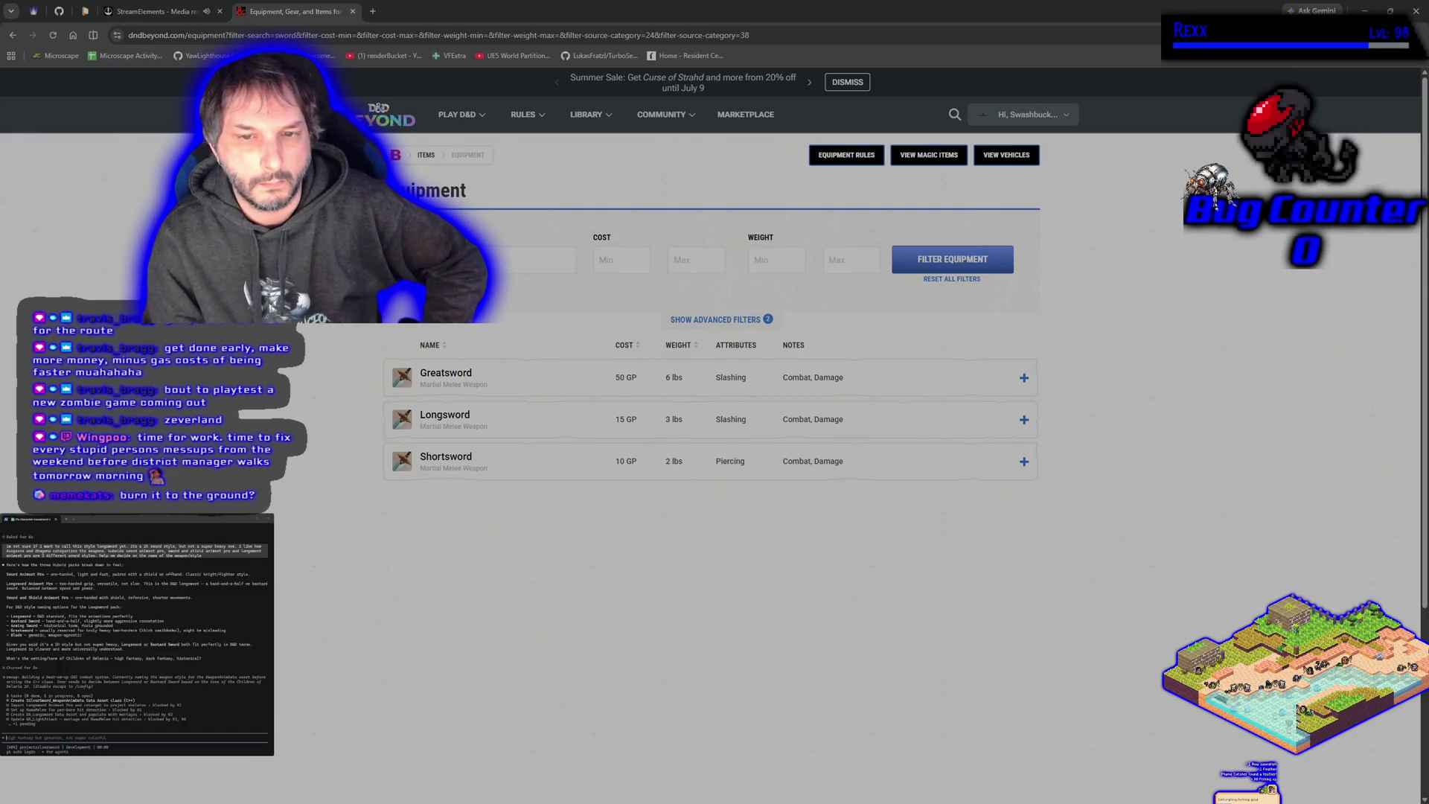
Step: In the terminal, clear the draft and send the AI assistant a question about D&D Beyond
{"action": "key", "text": "alt+Tab"}
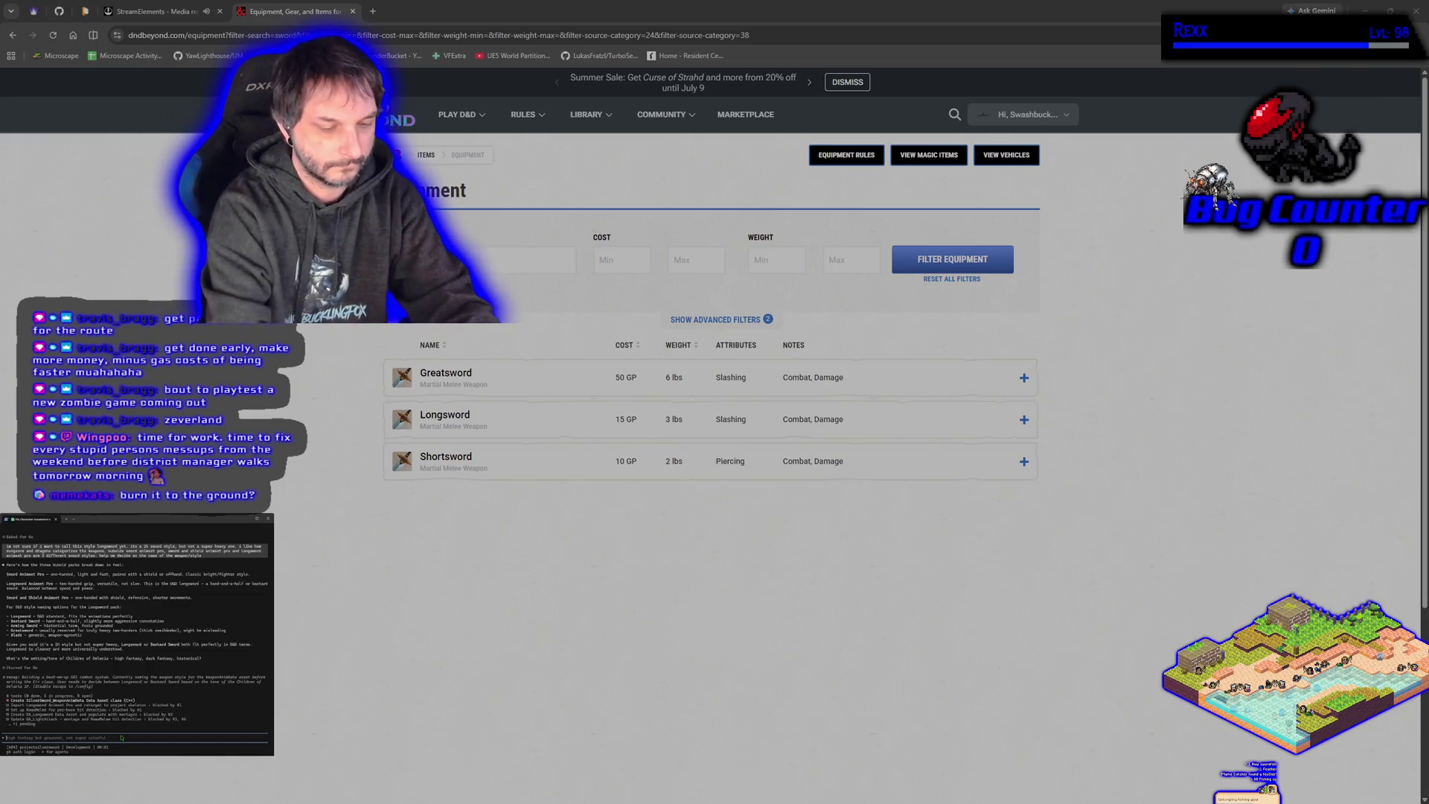
{"action": "key", "text": "ctrl+c"}
{"action": "type", "text": "so dnd be ha"}
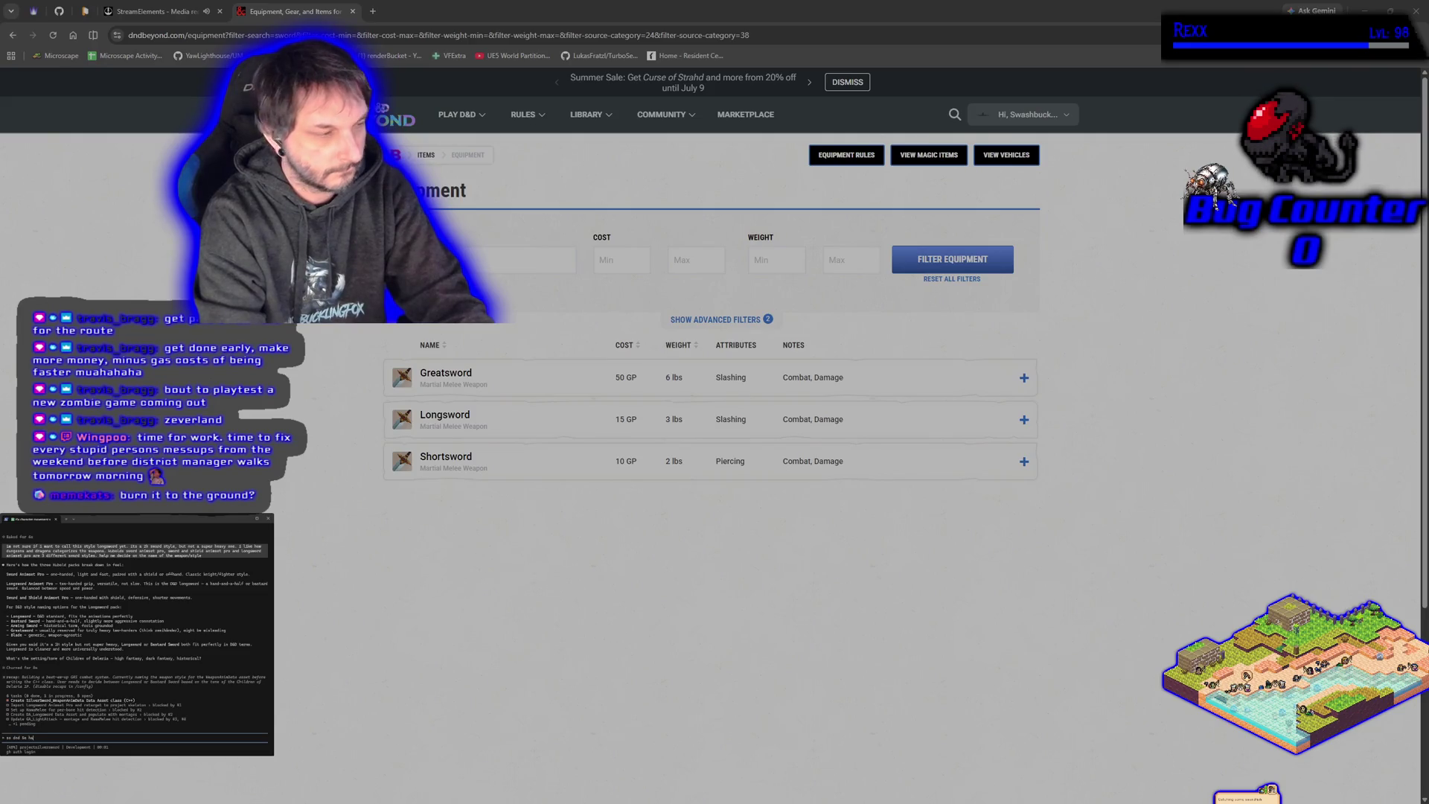
{"action": "type", "text": "s what kinds of sword"}
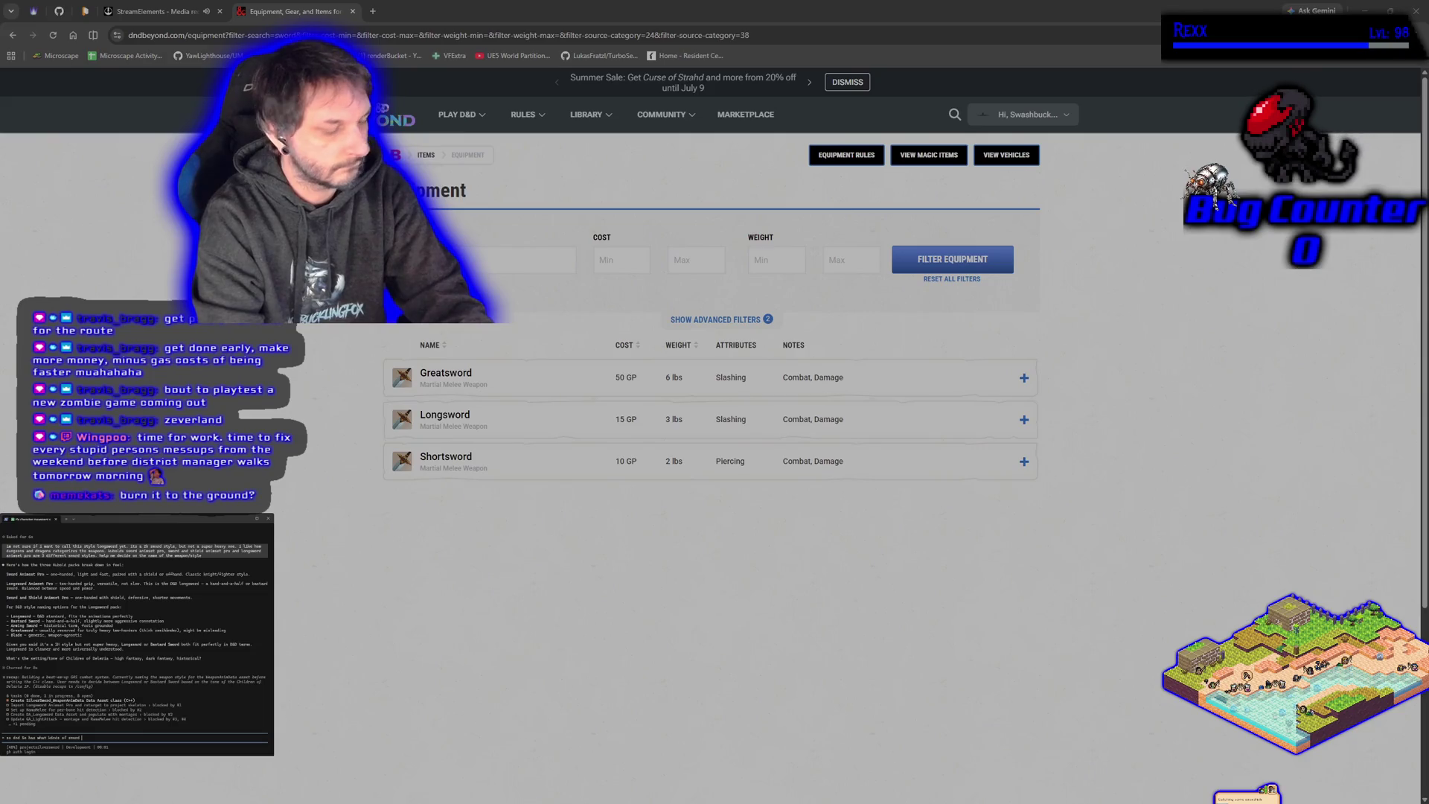
{"action": "type", "text": "s in the basic"}
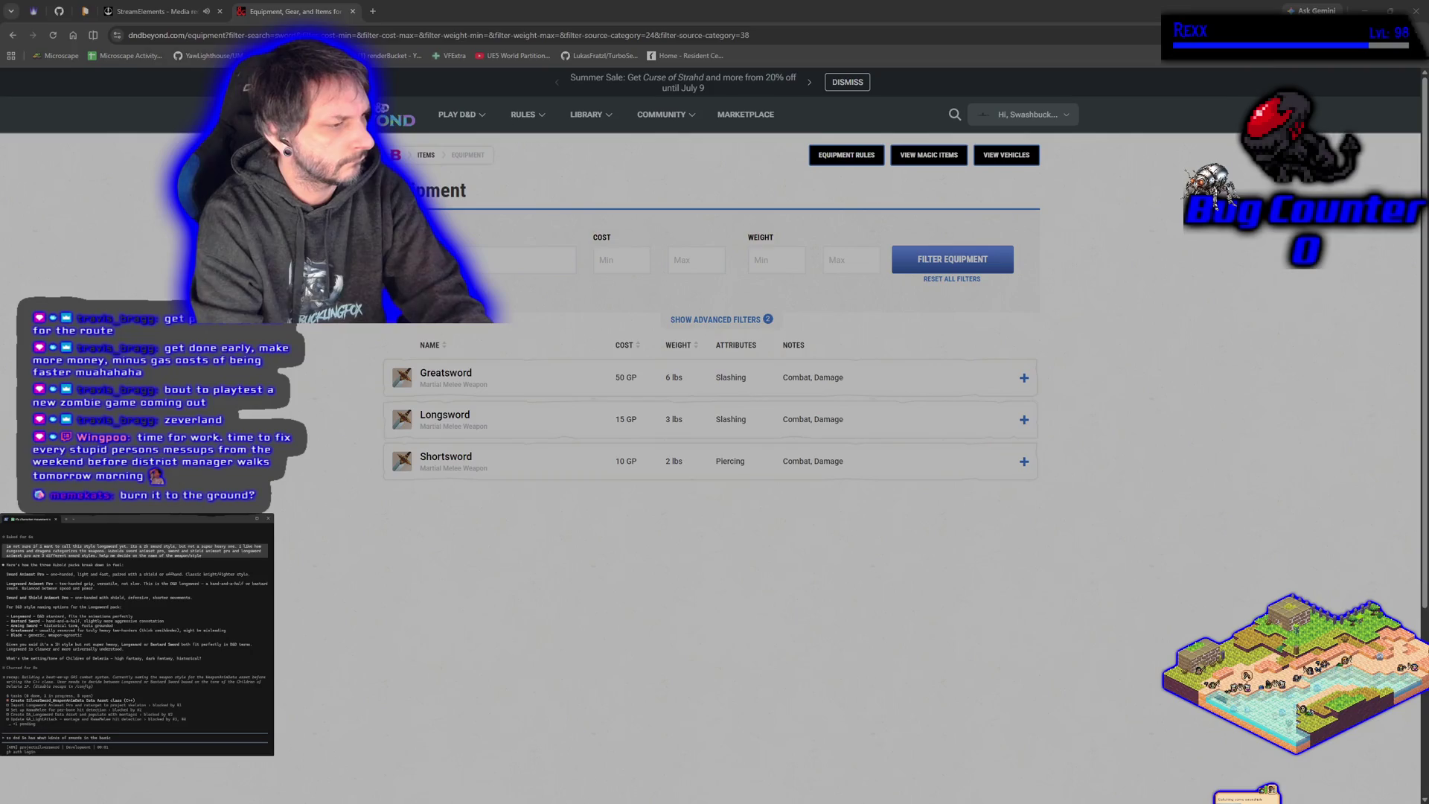
{"action": "key", "text": "BackSpace"}
{"action": "key", "text": "BackSpace"}
{"action": "type", "text": "e ruleset?"}
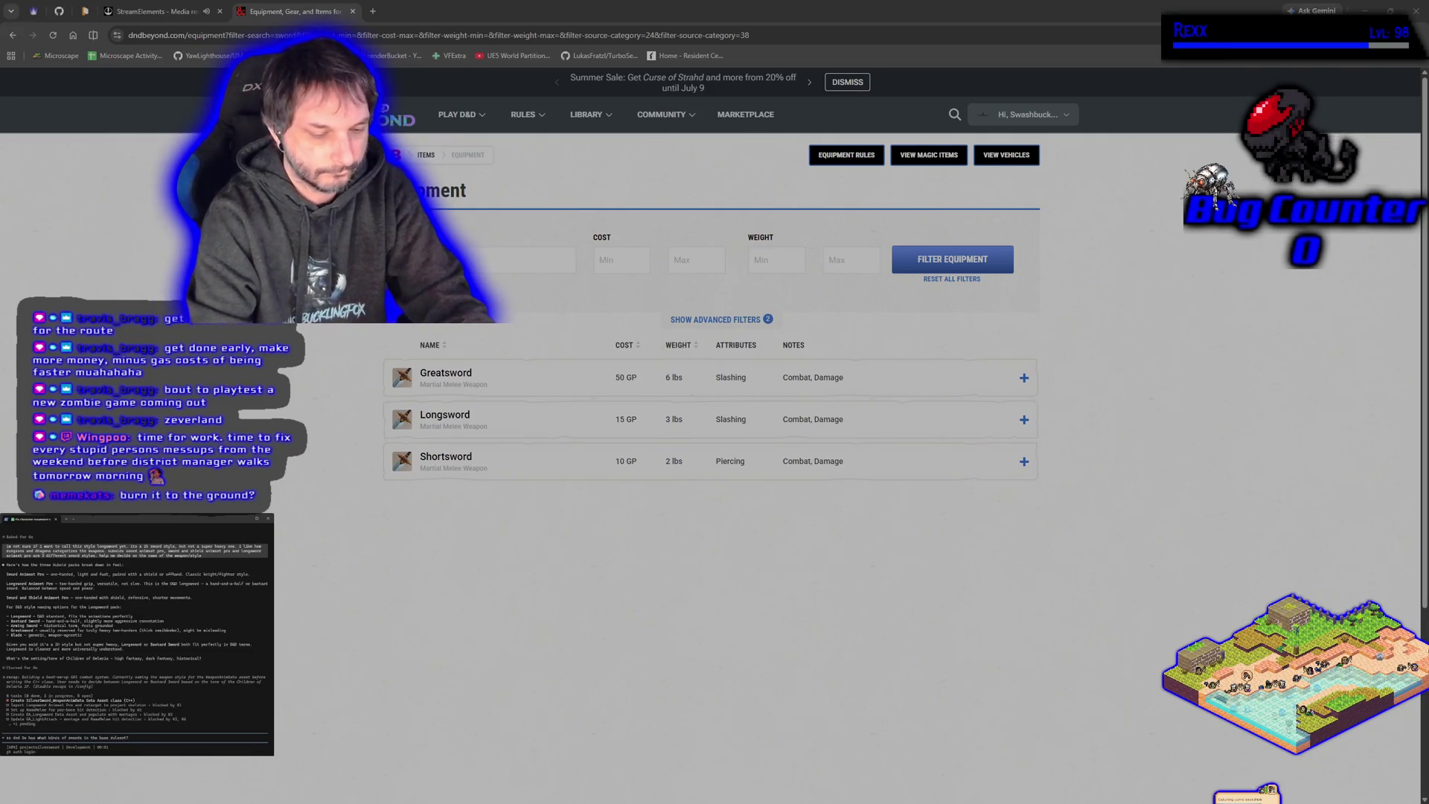
{"action": "key", "text": "Return"}
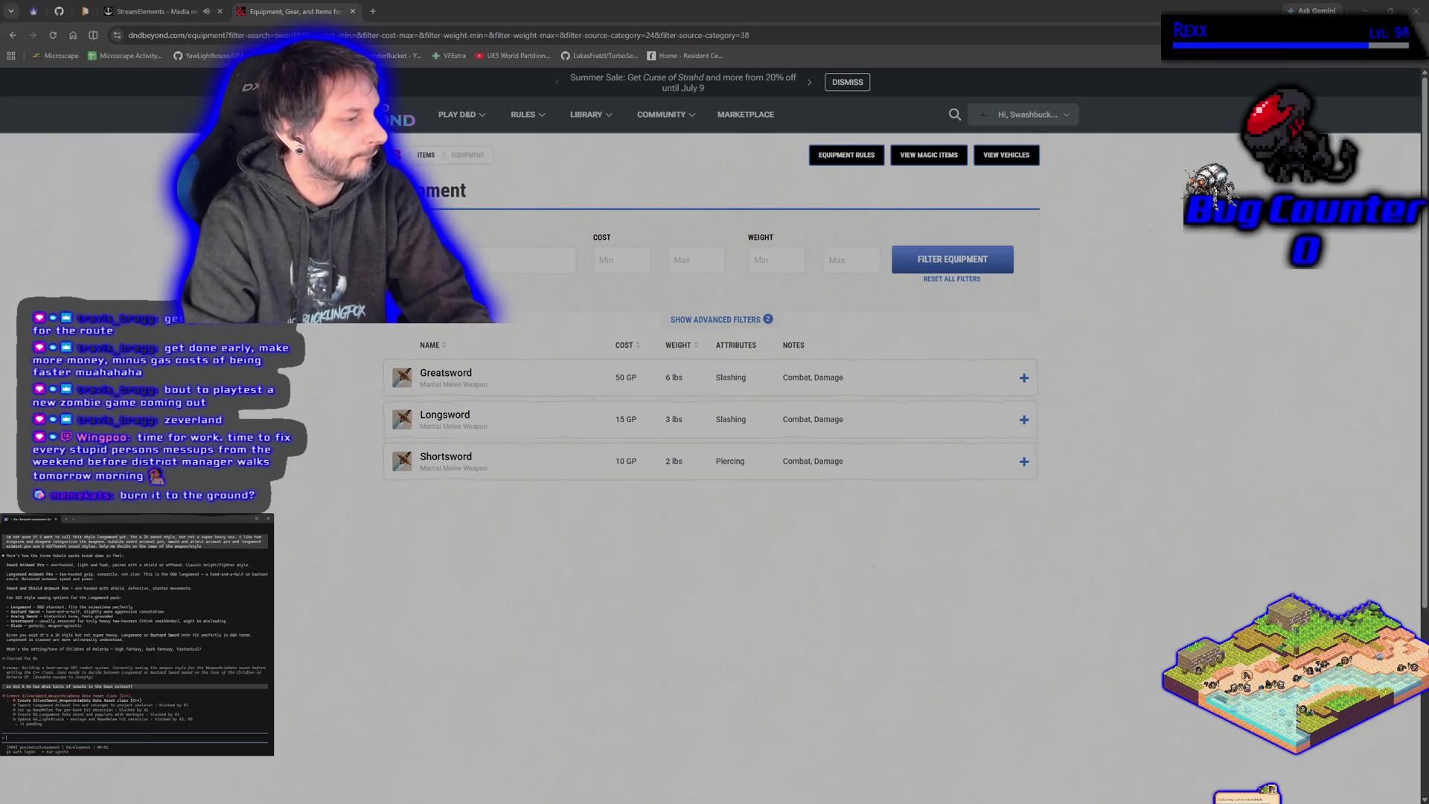